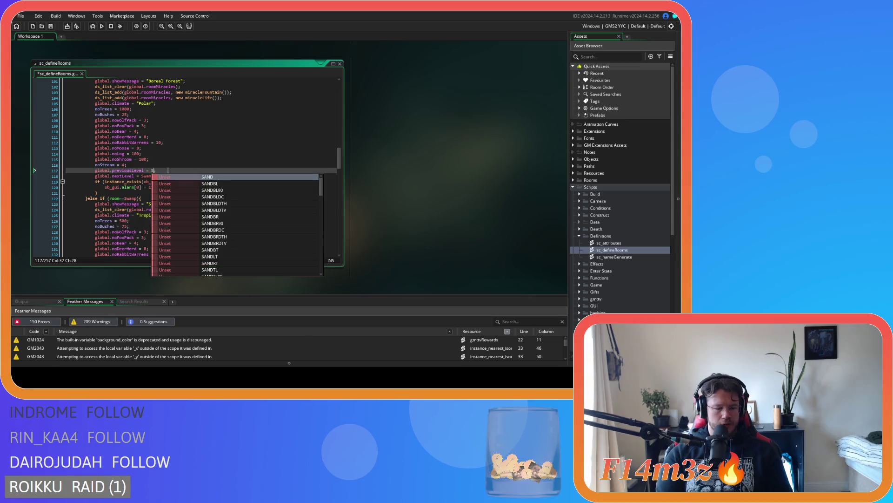
Step: Save sc_defineRooms and copy the global.previousLevel line on line 117
{"action": "left_click", "coordinate": [204, 170]}
{"action": "key", "text": "ctrl+s"}
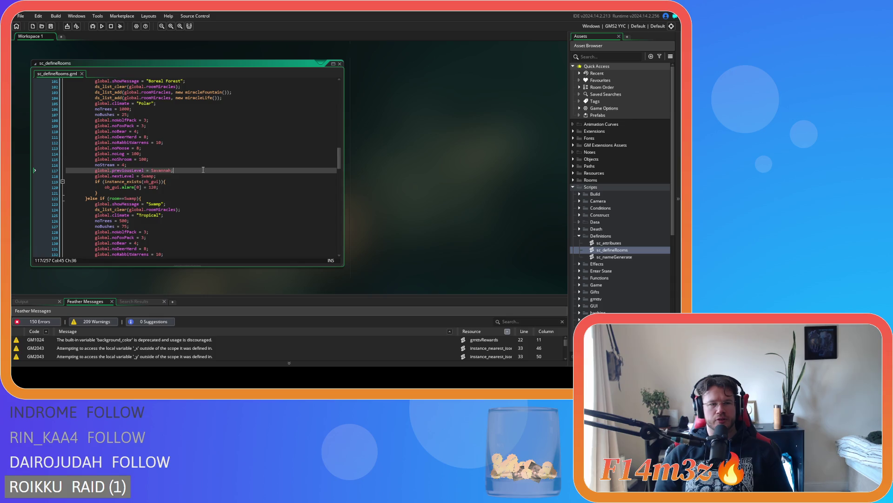
{"action": "left_click", "coordinate": [165, 171]}
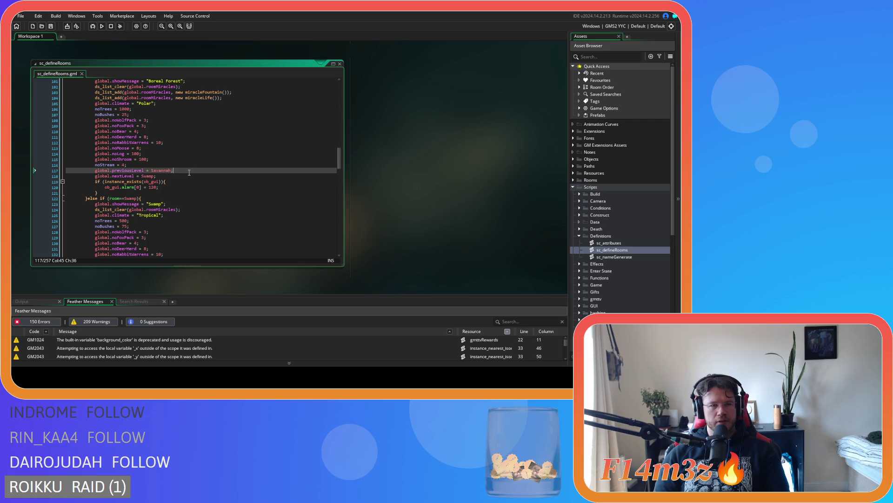
{"action": "key", "text": "shift+Home"}
{"action": "key", "text": "ctrl+c"}
Step: Paste the previousLevel line after noStream = 4 in the Swamp branch, change Savannah to Swamp, and save
{"action": "scroll", "coordinate": [156, 176], "scroll_direction": "up", "scroll_amount": 3}
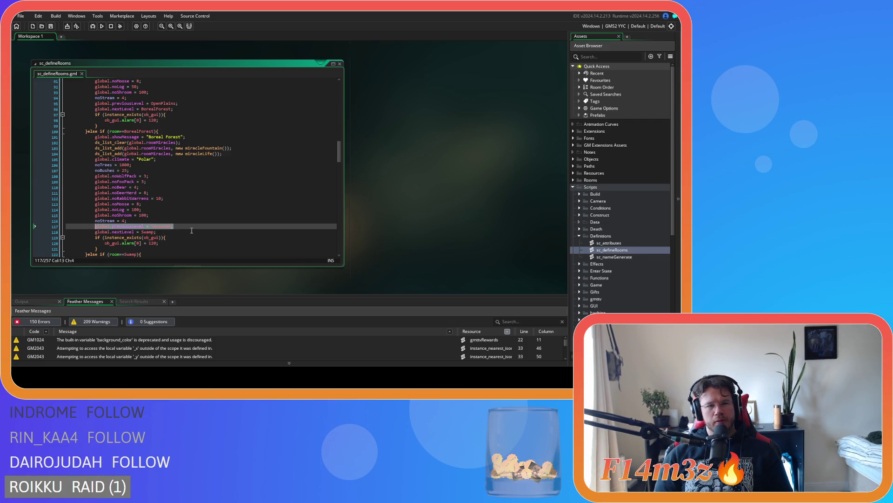
{"action": "scroll", "coordinate": [192, 231], "scroll_direction": "down", "scroll_amount": 6}
{"action": "scroll", "coordinate": [191, 230], "scroll_direction": "up", "scroll_amount": 12}
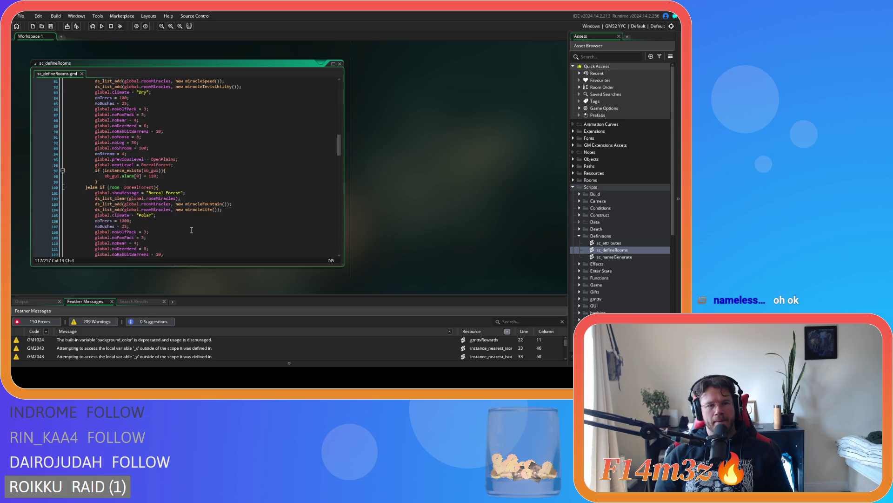
{"action": "scroll", "coordinate": [191, 230], "scroll_direction": "down", "scroll_amount": 13}
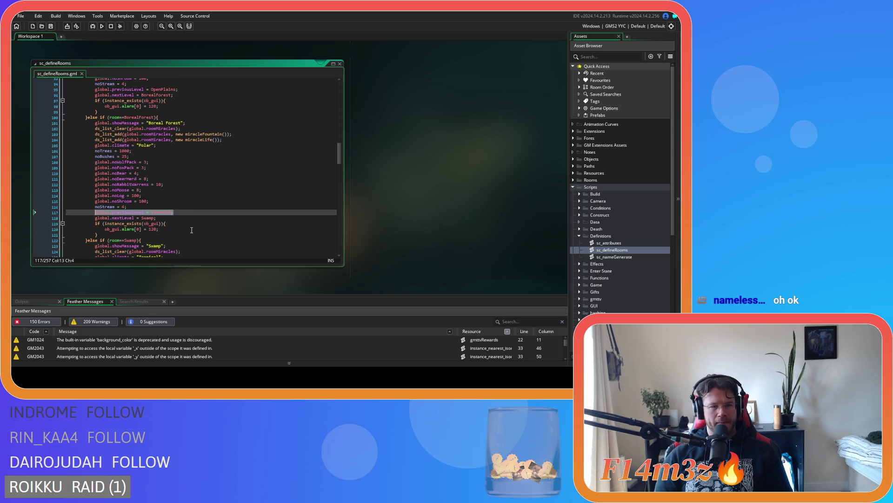
{"action": "left_click", "coordinate": [170, 208]}
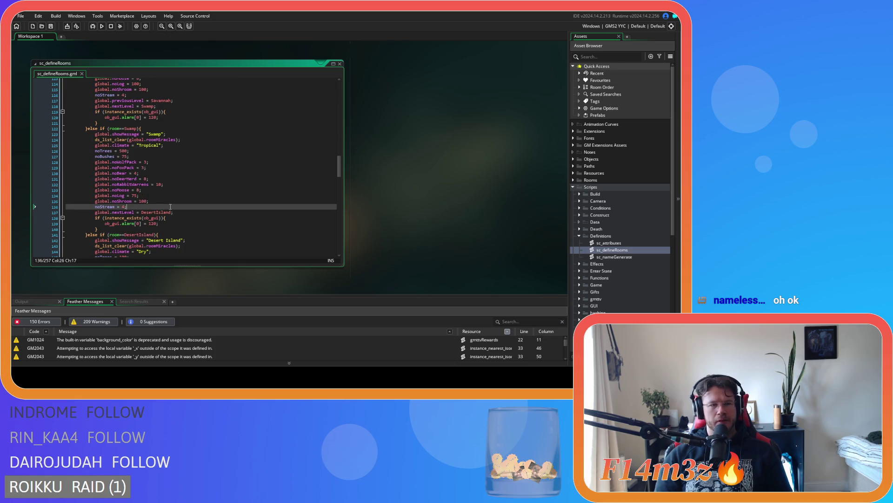
{"action": "key", "text": "Return"}
{"action": "key", "text": "ctrl+v"}
{"action": "double_click", "coordinate": [161, 212]}
{"action": "type", "text": "Swamp"}
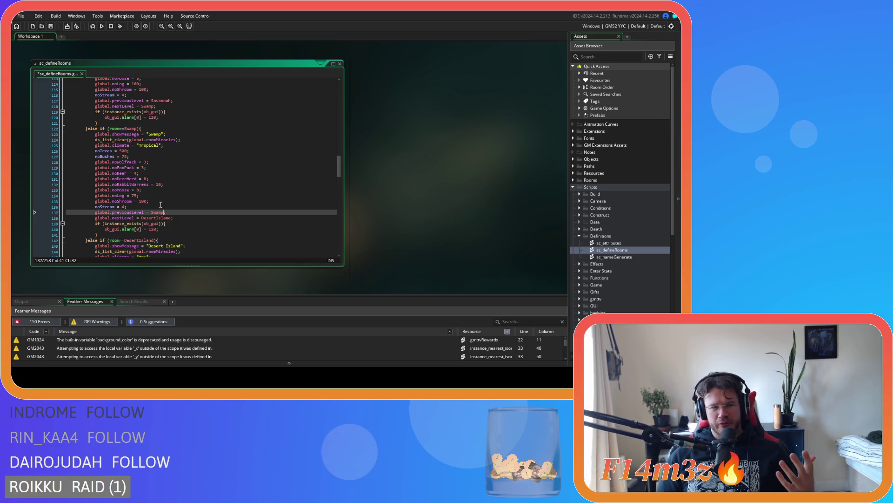
{"action": "key", "text": "ctrl+s"}
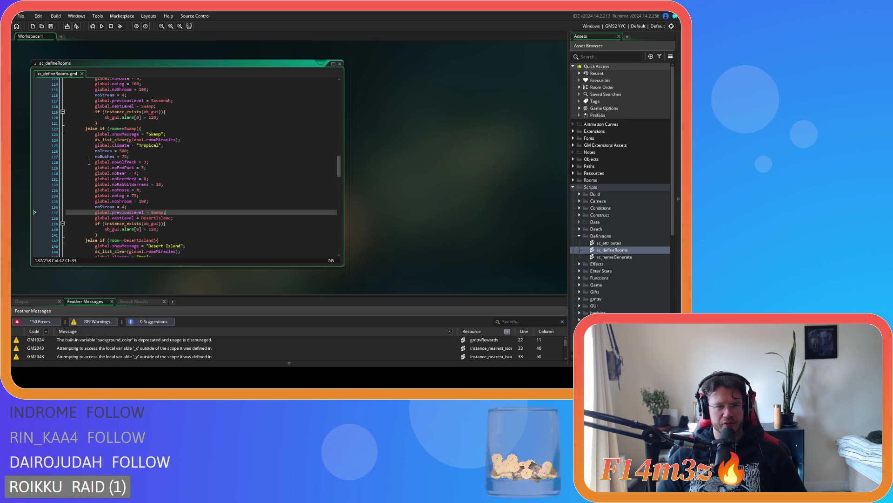
{"action": "scroll", "coordinate": [208, 220], "scroll_direction": "up", "scroll_amount": 1}
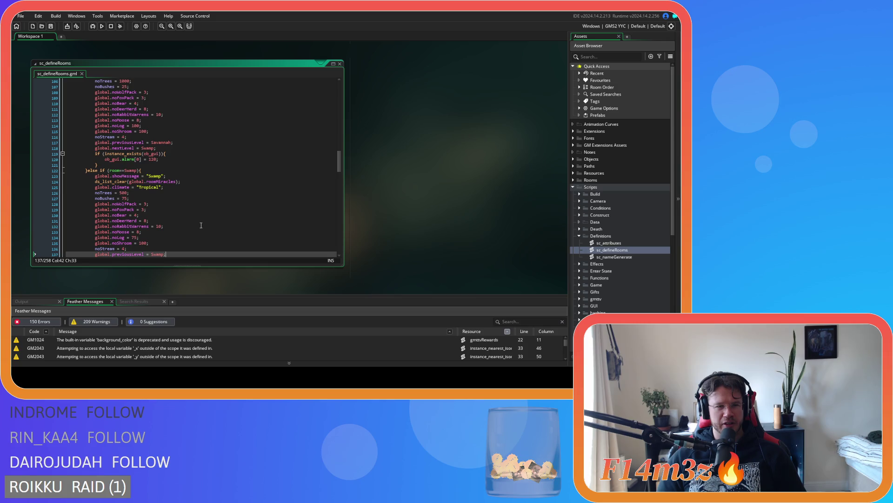
Step: Change the previous level on line 137 from Swamp to BorealForest
{"action": "scroll", "coordinate": [162, 228], "scroll_direction": "up", "scroll_amount": 5}
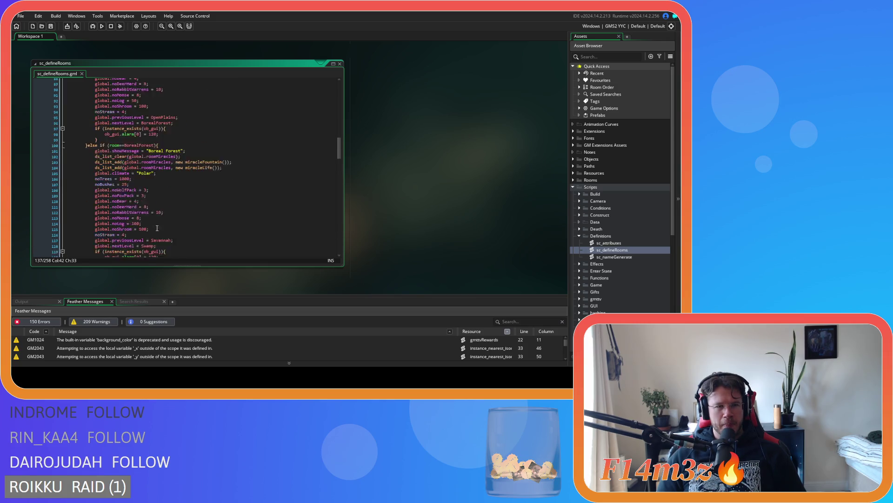
{"action": "scroll", "coordinate": [157, 218], "scroll_direction": "down", "scroll_amount": 7}
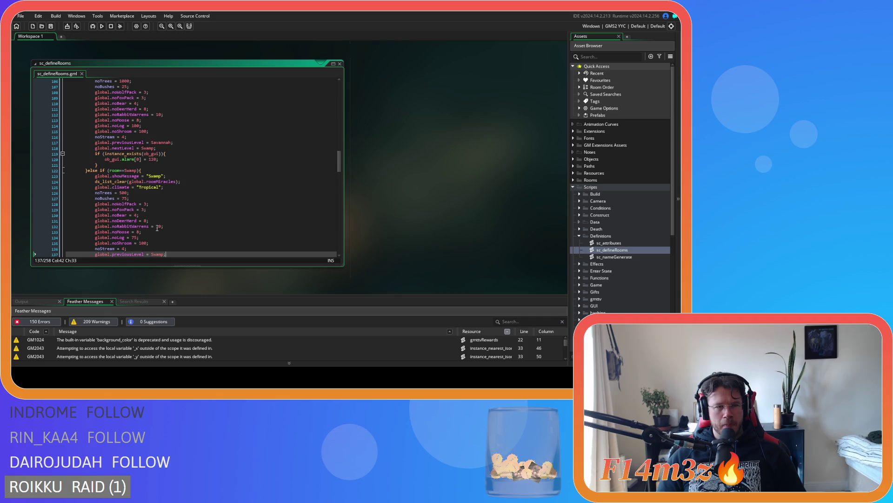
{"action": "left_click", "coordinate": [157, 193]}
{"action": "left_click", "coordinate": [157, 199]}
{"action": "double_click", "coordinate": [158, 198]}
{"action": "type", "text": "BorealForest"}
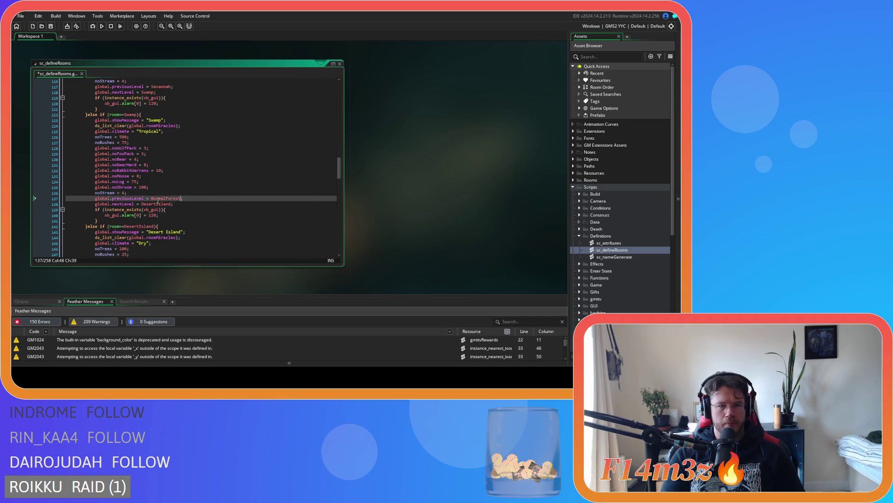
{"action": "key", "text": "Down"}
Step: Add global.previousLevel = Swamp after noStream in the Desert Island branch
{"action": "scroll", "coordinate": [206, 200], "scroll_direction": "down", "scroll_amount": 6}
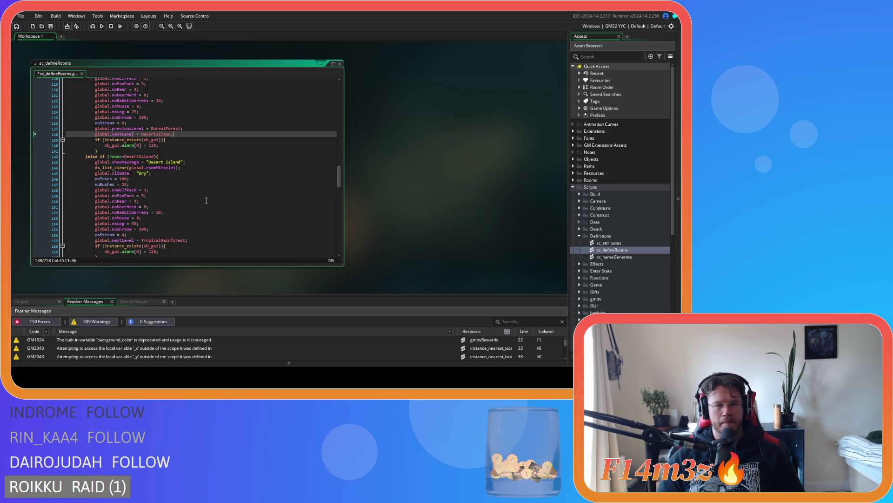
{"action": "left_click", "coordinate": [184, 206]}
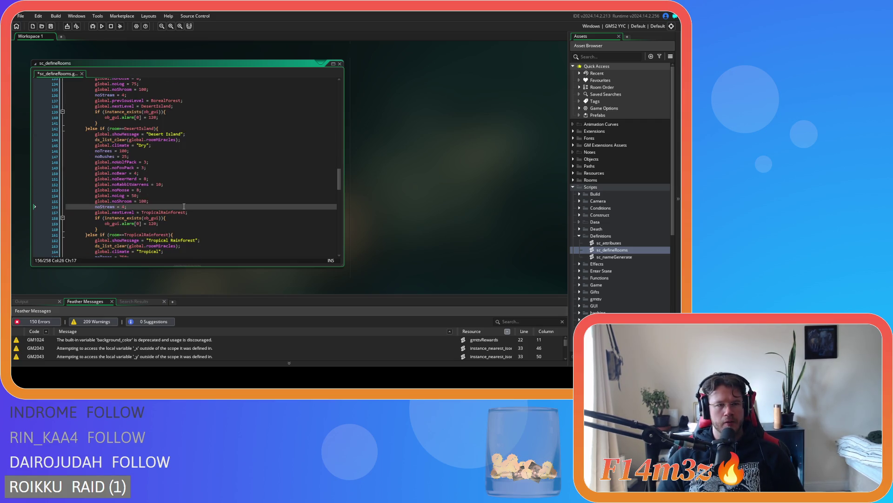
{"action": "scroll", "coordinate": [183, 206], "scroll_direction": "down", "scroll_amount": 1}
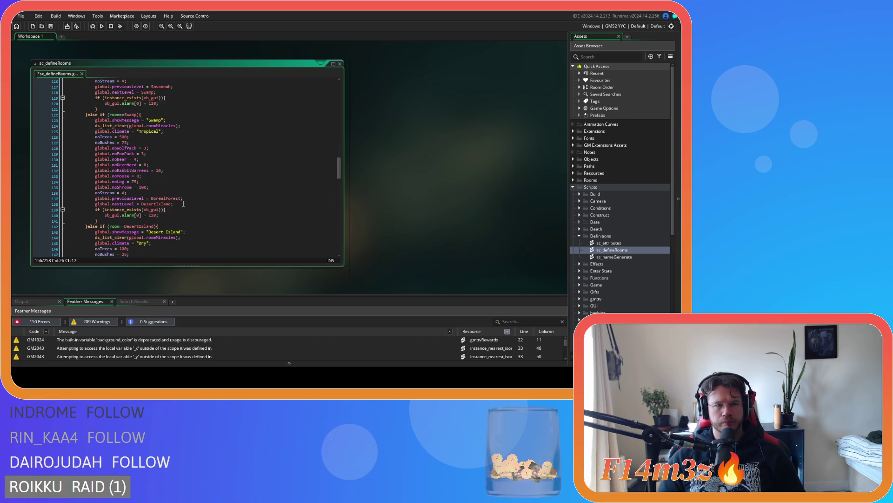
{"action": "key", "text": "Return"}
{"action": "type", "text": "global.previousLevel = Swa;"}
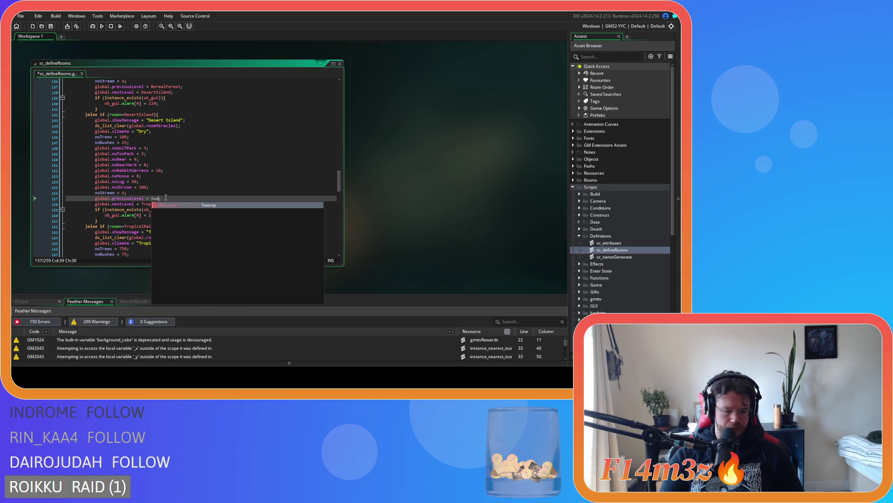
{"action": "key", "text": "Return"}
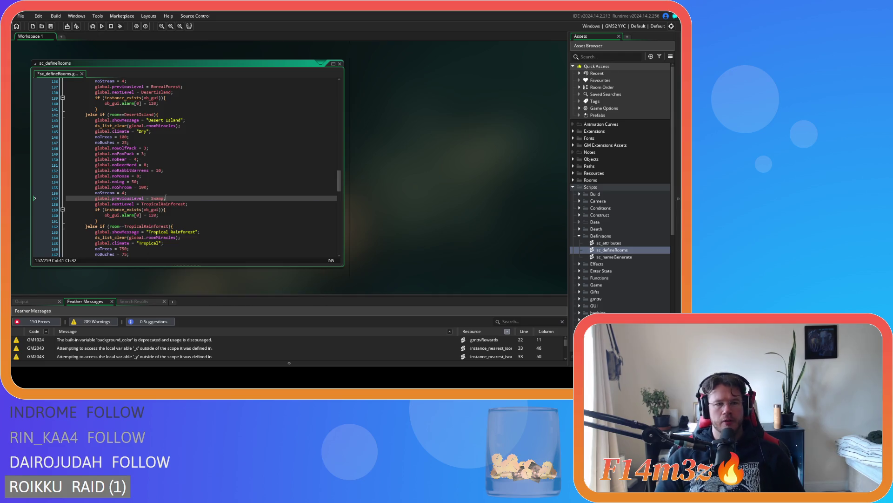
Step: Add global.previousLevel = DesertIsland after noStream = 6 in the Tropical Rainforest branch
{"action": "scroll", "coordinate": [181, 199], "scroll_direction": "down", "scroll_amount": 7}
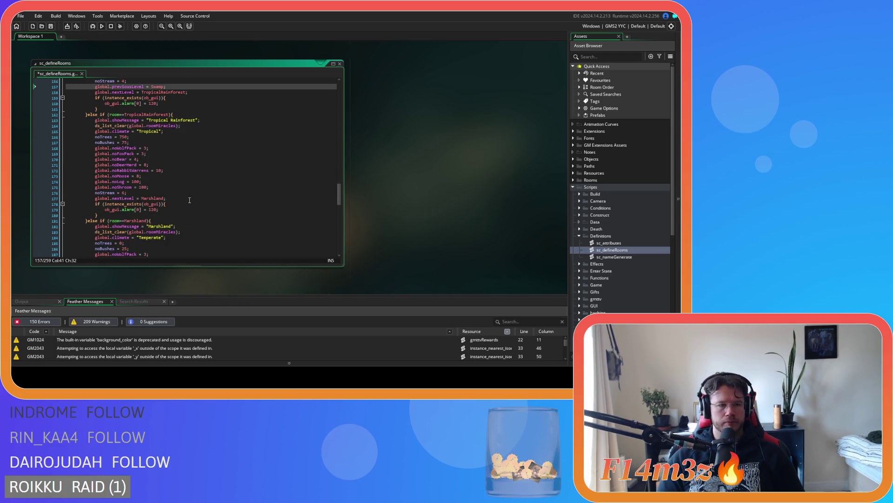
{"action": "left_click", "coordinate": [176, 193]}
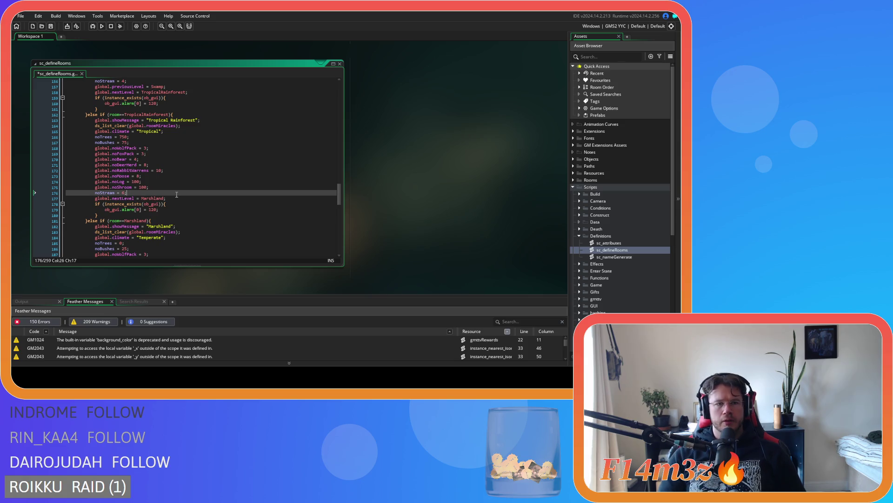
{"action": "key", "text": "Return"}
{"action": "type", "text": "global.previousLevel = Savannah;"}
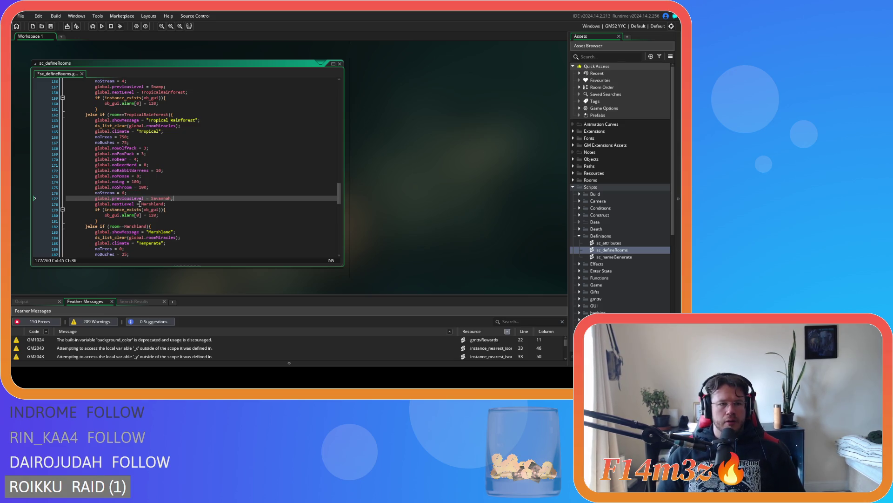
{"action": "left_click", "coordinate": [158, 197]}
{"action": "scroll", "coordinate": [161, 197], "scroll_direction": "up", "scroll_amount": 3}
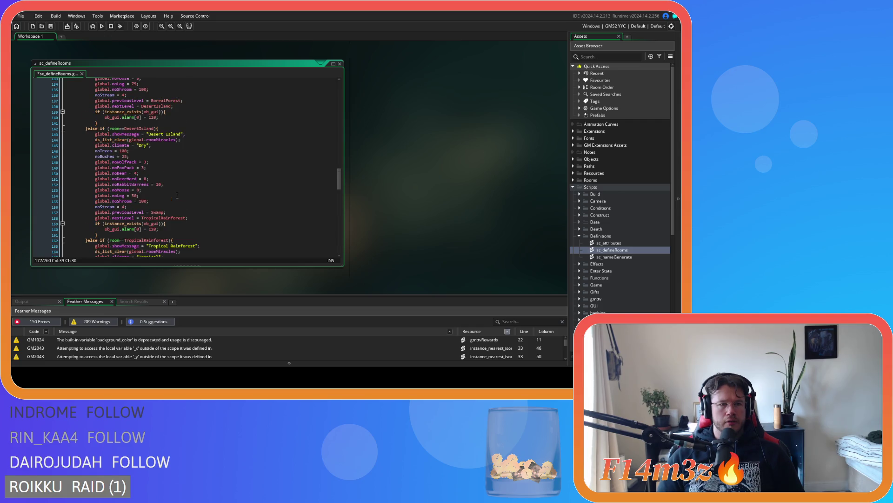
{"action": "scroll", "coordinate": [167, 195], "scroll_direction": "down", "scroll_amount": 3}
{"action": "double_click", "coordinate": [157, 199]}
{"action": "type", "text": "Desert"}
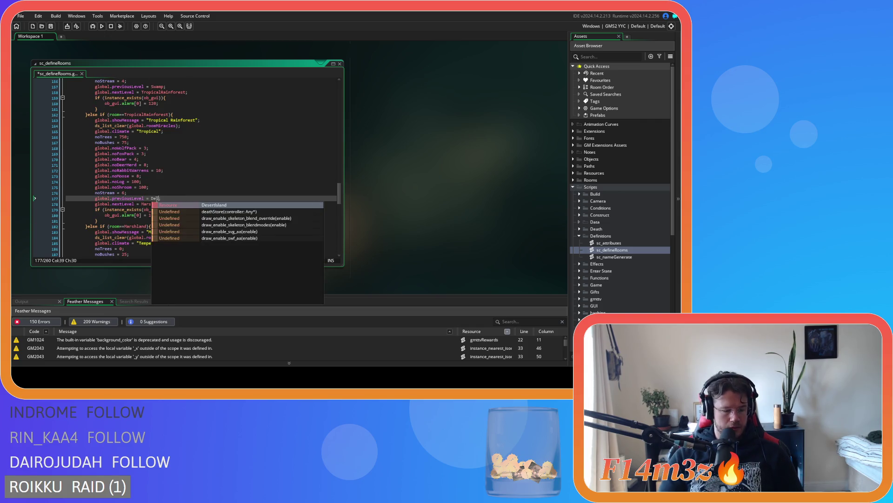
{"action": "key", "text": "Return"}
Step: Paste a previousLevel line into the Marshland branch and set it to TropicalRainForest
{"action": "scroll", "coordinate": [163, 197], "scroll_direction": "up", "scroll_amount": 2}
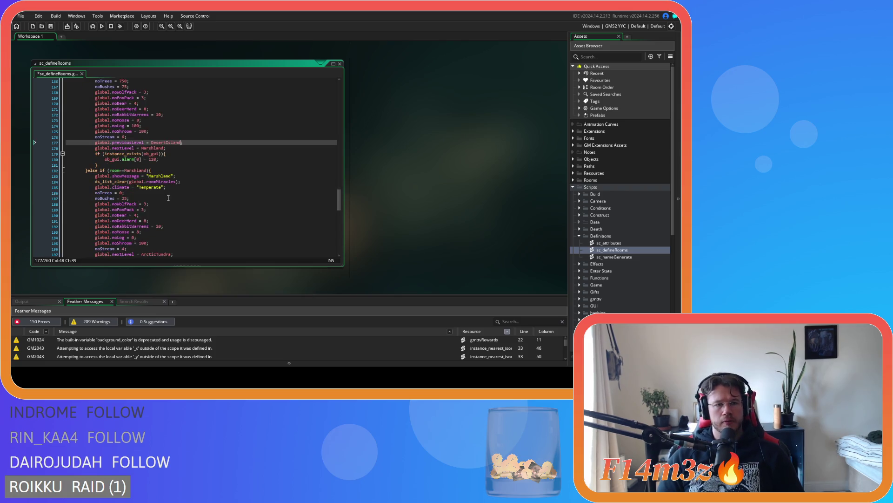
{"action": "scroll", "coordinate": [168, 196], "scroll_direction": "down", "scroll_amount": 10}
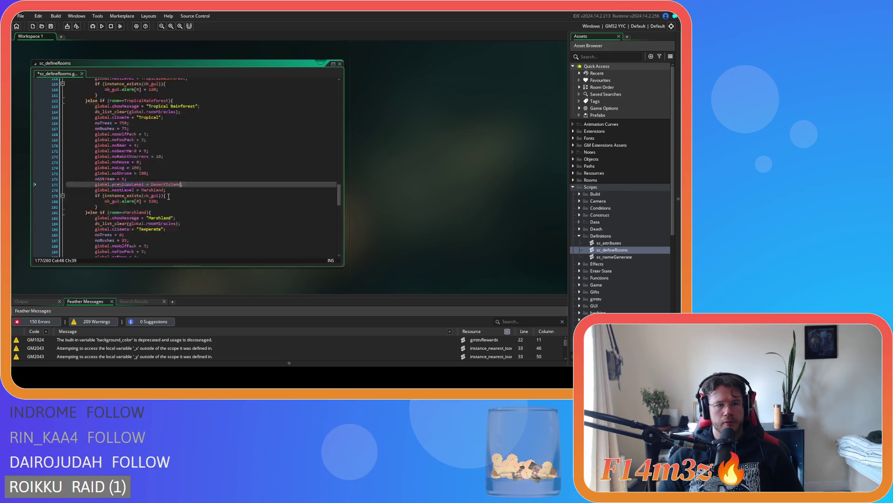
{"action": "left_click", "coordinate": [152, 193]}
{"action": "key", "text": "Return"}
{"action": "key", "text": "ctrl+v"}
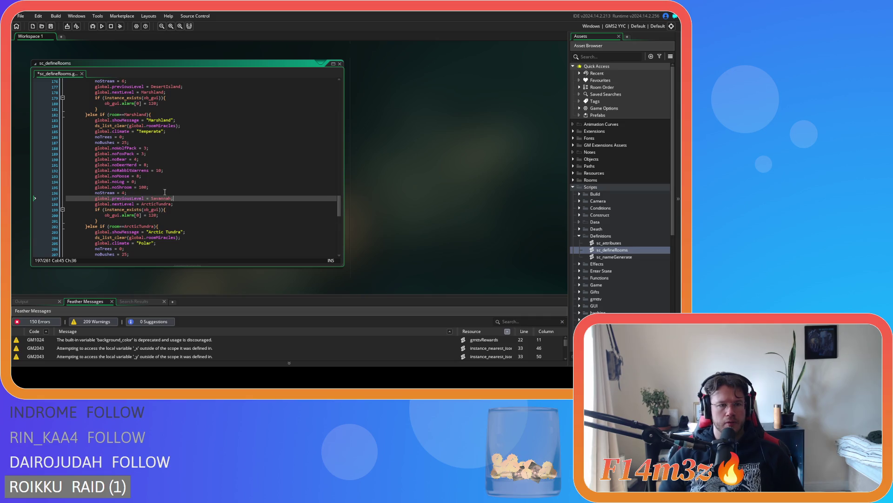
{"action": "double_click", "coordinate": [155, 198]}
{"action": "type", "text": "Tropical"}
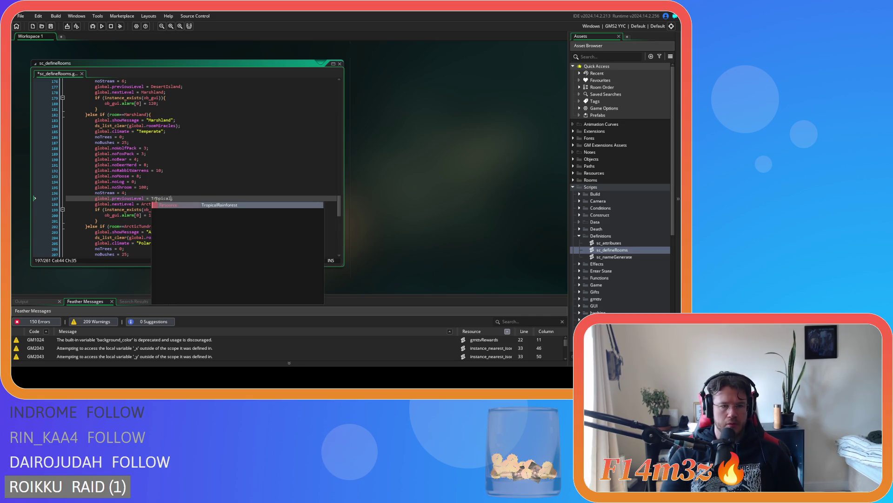
{"action": "key", "text": "Return"}
Step: Add global.previousLevel = Marshland to the Arctic Tundra branch and save the script
{"action": "scroll", "coordinate": [156, 199], "scroll_direction": "down", "scroll_amount": 6}
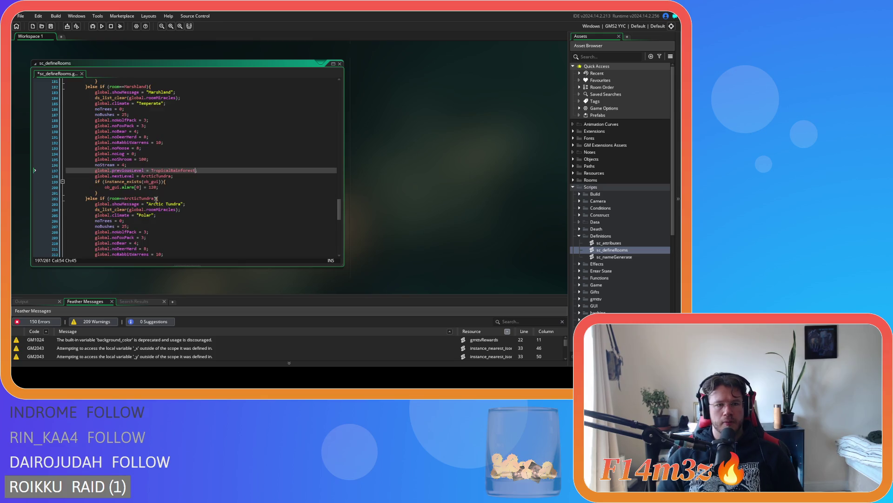
{"action": "scroll", "coordinate": [156, 200], "scroll_direction": "down", "scroll_amount": 2}
{"action": "left_click", "coordinate": [169, 180]}
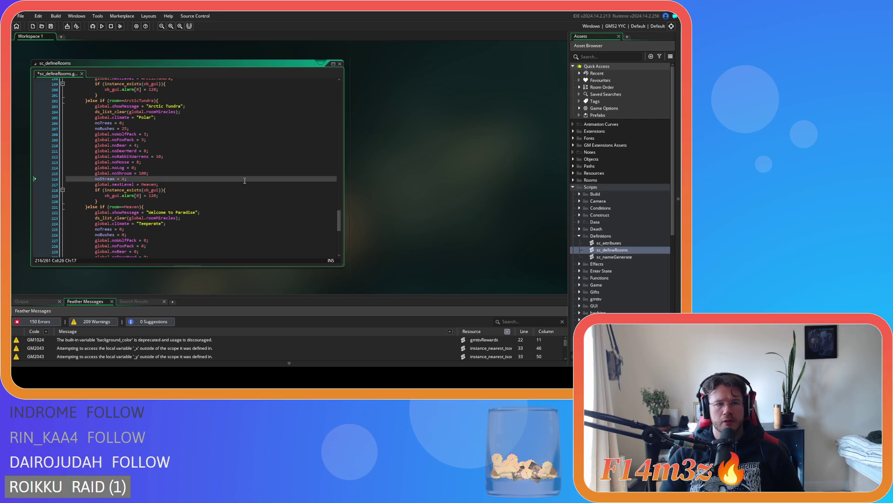
{"action": "key", "text": "Return"}
{"action": "type", "text": "global.previousLevel = Marshland"}
{"action": "scroll", "coordinate": [244, 181], "scroll_direction": "up", "scroll_amount": 7}
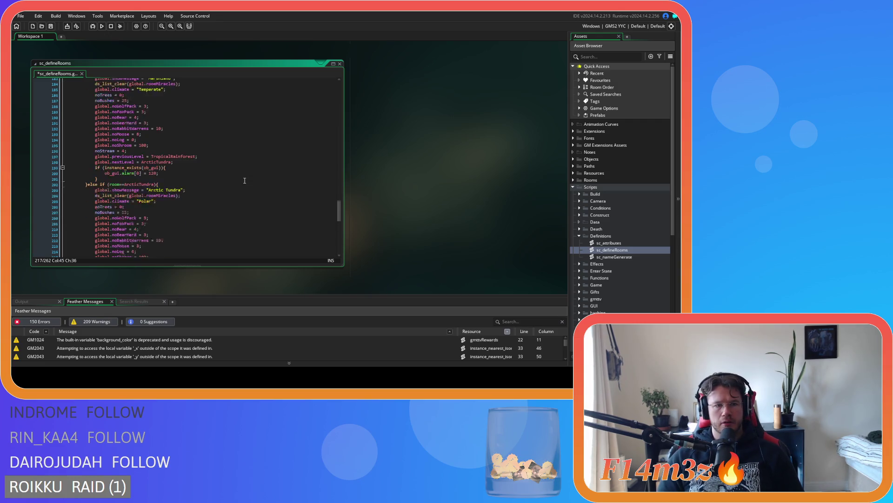
{"action": "scroll", "coordinate": [245, 181], "scroll_direction": "down", "scroll_amount": 6}
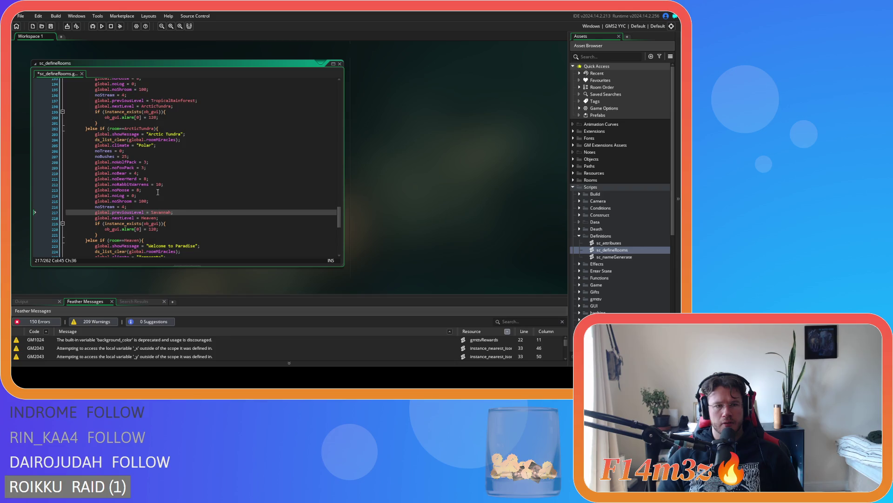
{"action": "double_click", "coordinate": [158, 212]}
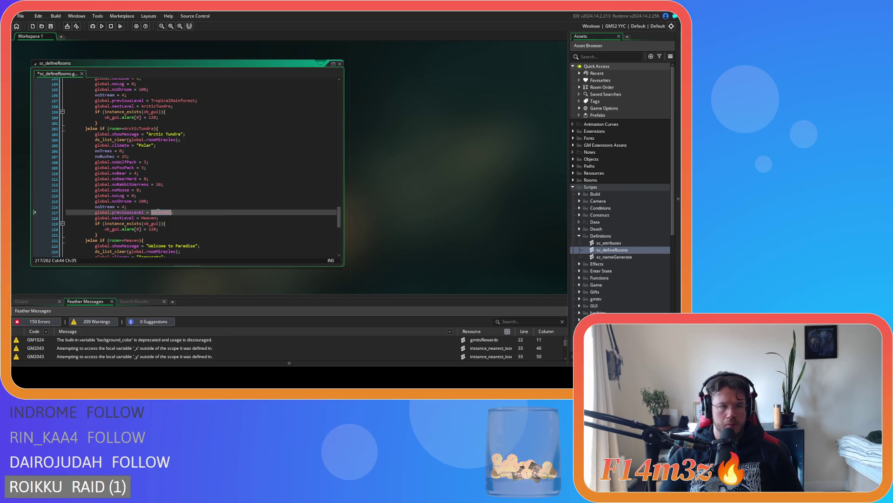
{"action": "type", "text": "Marshl"}
{"action": "key", "text": "Return"}
{"action": "key", "text": "ctrl+s"}
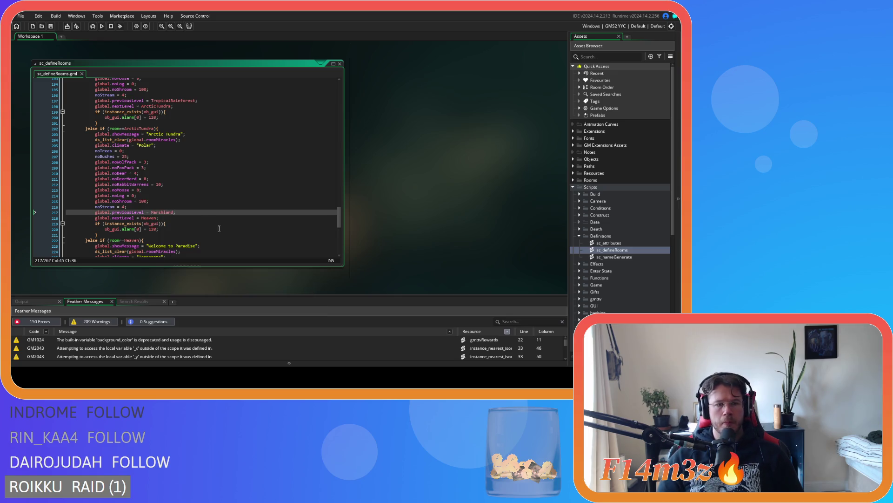
{"action": "left_click", "coordinate": [219, 228]}
{"action": "scroll", "coordinate": [209, 219], "scroll_direction": "down", "scroll_amount": 7}
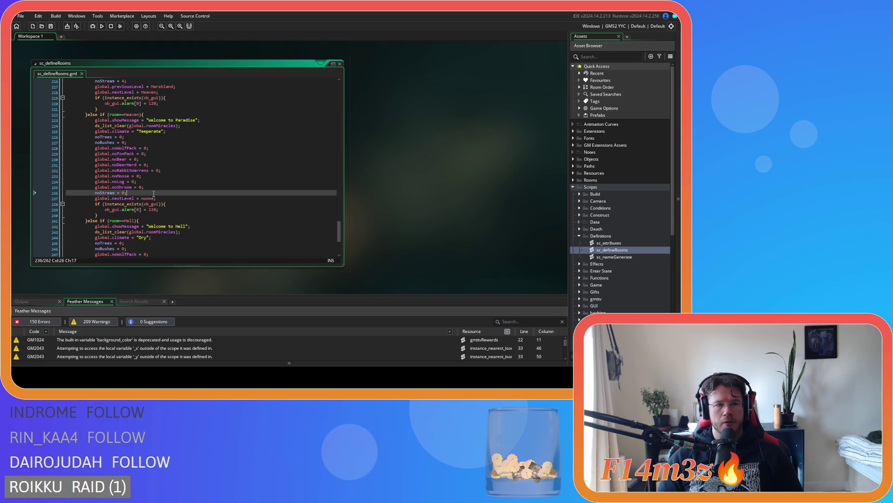
Step: Add global.previousLevel = noone after noStream in the Heaven branch
{"action": "left_click", "coordinate": [155, 191]}
{"action": "key", "text": "Return"}
{"action": "type", "text": "global.previousLevel = Savannah;"}
{"action": "left_click", "coordinate": [158, 198]}
{"action": "double_click", "coordinate": [158, 197]}
{"action": "type", "text": "no"}
{"action": "key", "text": "Return"}
Step: Copy the noone previousLevel line into the Hell branch after noStream and save
{"action": "left_click_drag", "start_coordinate": [167, 198], "coordinate": [94, 198]}
{"action": "key", "text": "ctrl+c"}
{"action": "scroll", "coordinate": [179, 215], "scroll_direction": "down", "scroll_amount": 6}
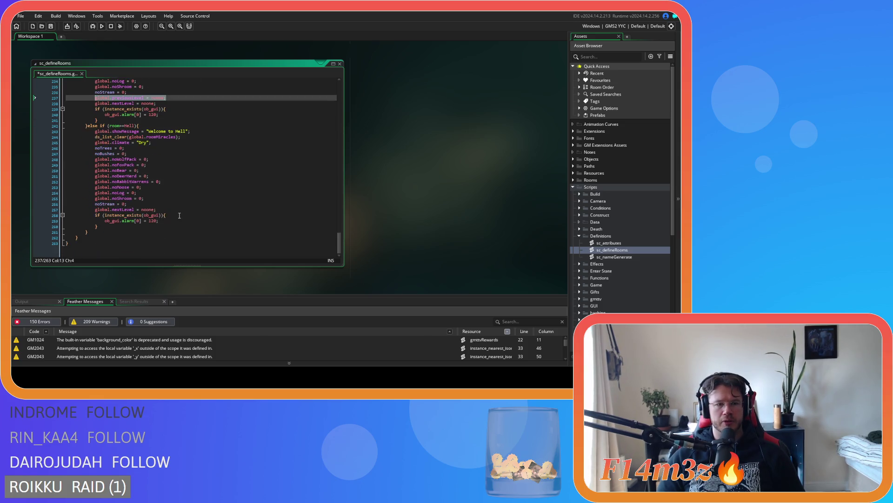
{"action": "left_click", "coordinate": [167, 205]}
{"action": "key", "text": "Return"}
{"action": "key", "text": "ctrl+v"}
{"action": "key", "text": "ctrl+s"}
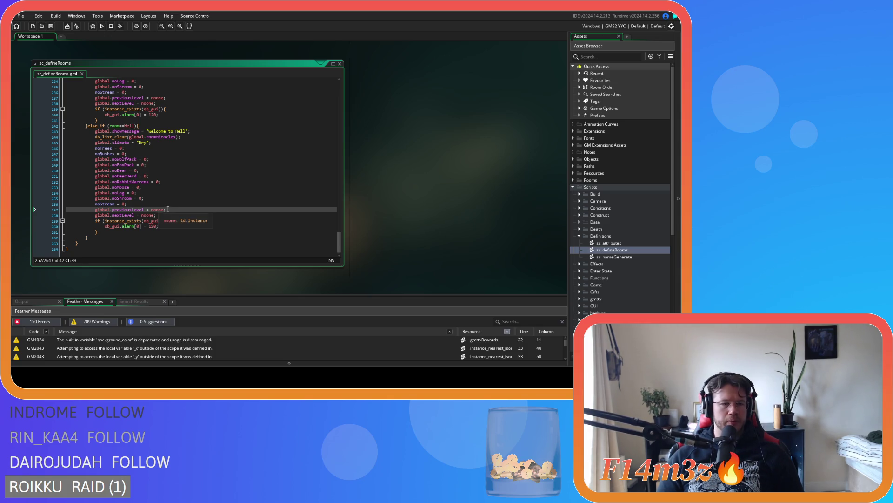
Step: Inspect the new Hell previousLevel line near the end of the script
{"action": "scroll", "coordinate": [287, 225], "scroll_direction": "down", "scroll_amount": 1}
{"action": "left_click", "coordinate": [251, 222]}
{"action": "left_click", "coordinate": [210, 205]}
{"action": "scroll", "coordinate": [339, 239], "scroll_direction": "up", "scroll_amount": 2}
{"action": "scroll", "coordinate": [339, 240], "scroll_direction": "down", "scroll_amount": 2}
{"action": "left_click", "coordinate": [232, 235]}
{"action": "left_click", "coordinate": [231, 203]}
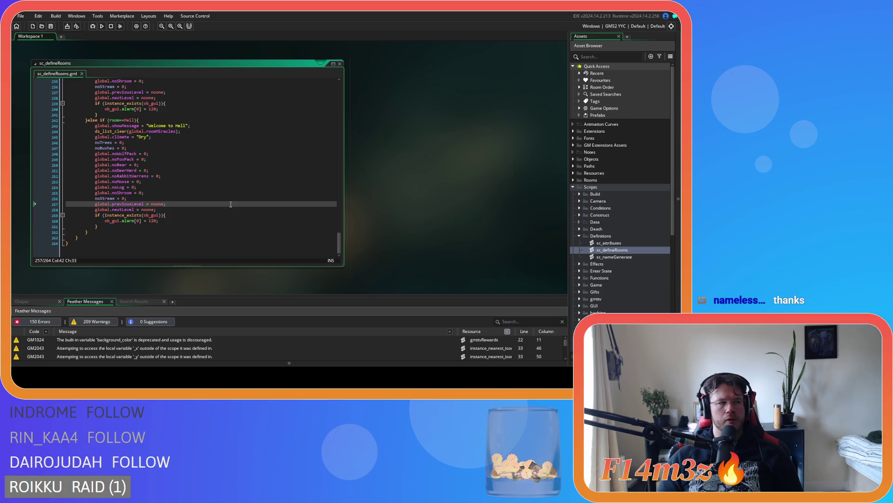
Step: Compare the Hell branch's nextLevel and previousLevel lines
{"action": "scroll", "coordinate": [336, 239], "scroll_direction": "up", "scroll_amount": 2}
{"action": "scroll", "coordinate": [280, 210], "scroll_direction": "down", "scroll_amount": 2}
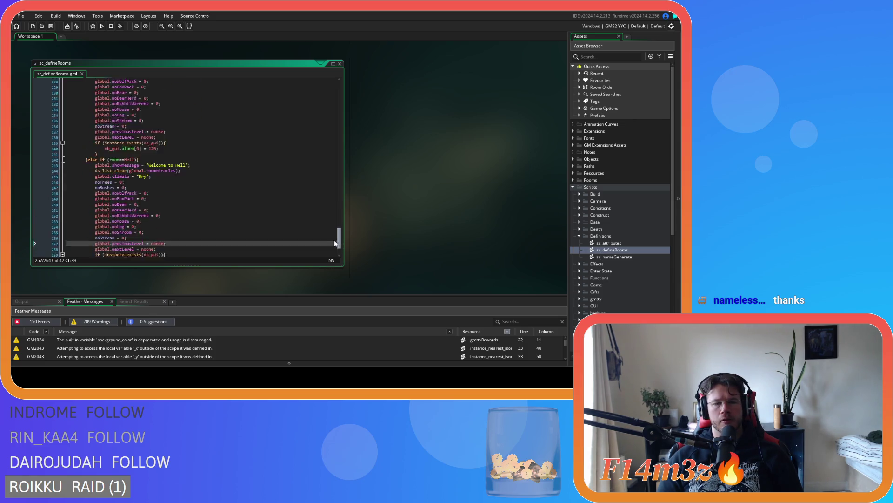
{"action": "left_click", "coordinate": [177, 209]}
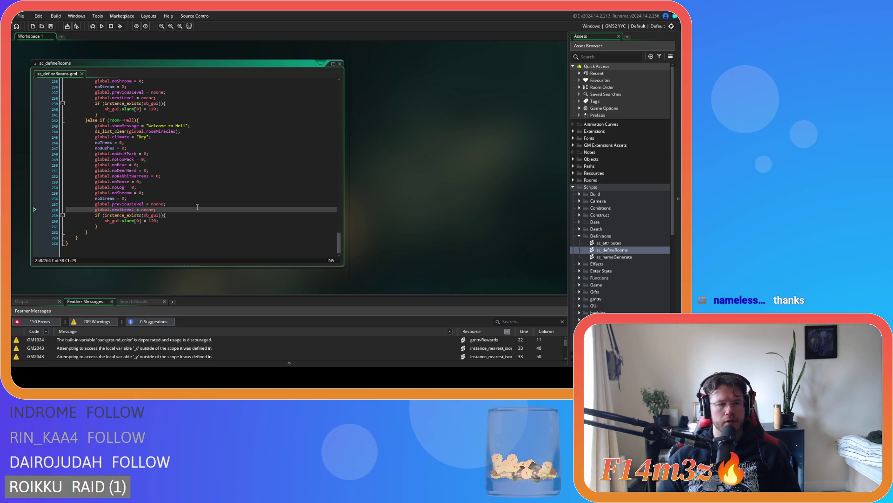
{"action": "left_click", "coordinate": [171, 204]}
{"action": "left_click", "coordinate": [167, 209]}
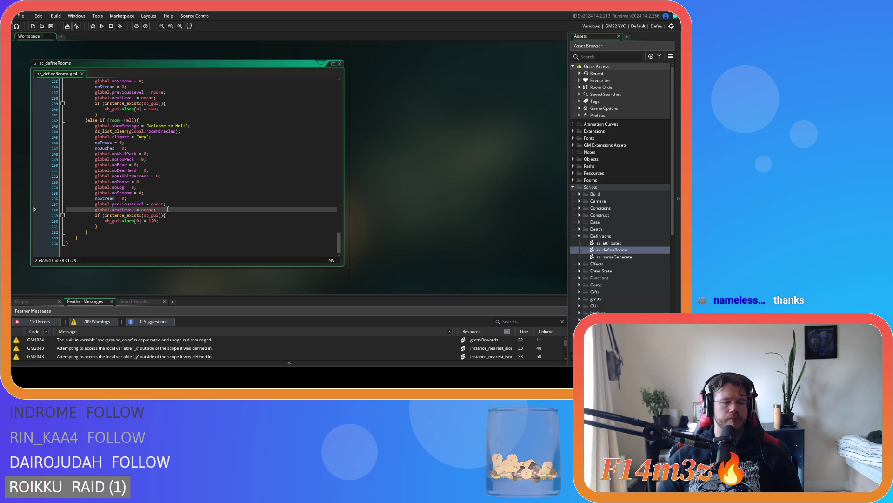
{"action": "left_click", "coordinate": [167, 197]}
{"action": "left_click", "coordinate": [185, 210]}
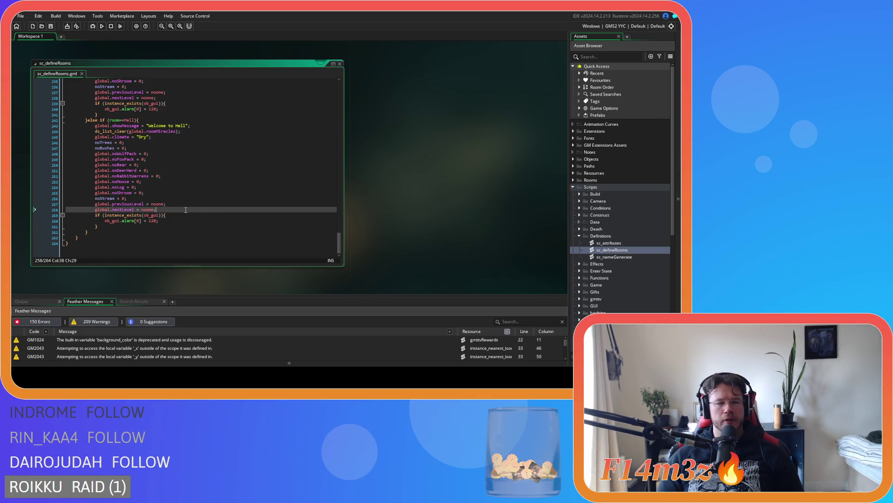
{"action": "scroll", "coordinate": [285, 208], "scroll_direction": "up", "scroll_amount": 1}
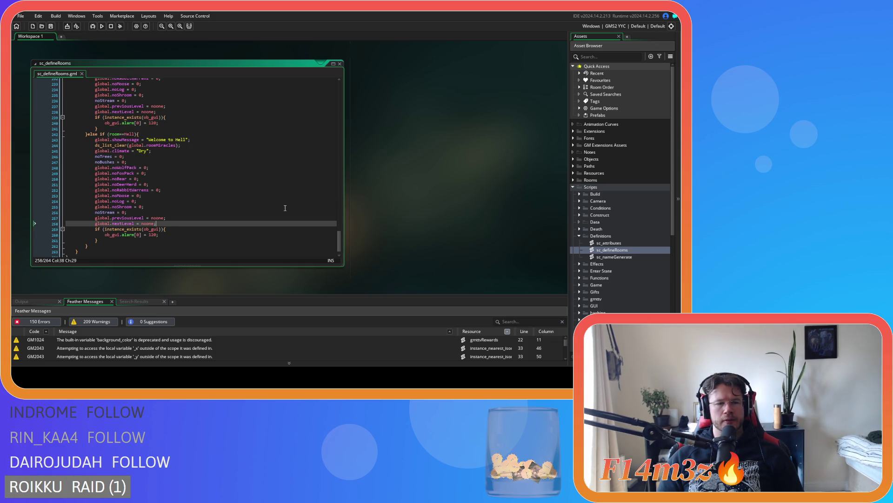
{"action": "left_click_drag", "start_coordinate": [340, 243], "coordinate": [319, 84]}
{"action": "scroll", "coordinate": [324, 92], "scroll_direction": "down", "scroll_amount": 1}
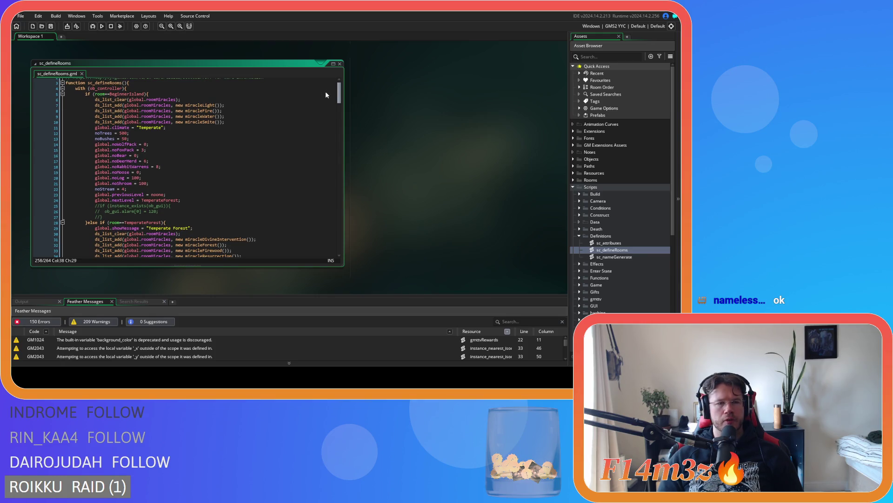
{"action": "scroll", "coordinate": [326, 95], "scroll_direction": "down", "scroll_amount": 7}
{"action": "scroll", "coordinate": [325, 106], "scroll_direction": "up", "scroll_amount": 8}
{"action": "scroll", "coordinate": [325, 93], "scroll_direction": "down", "scroll_amount": 9}
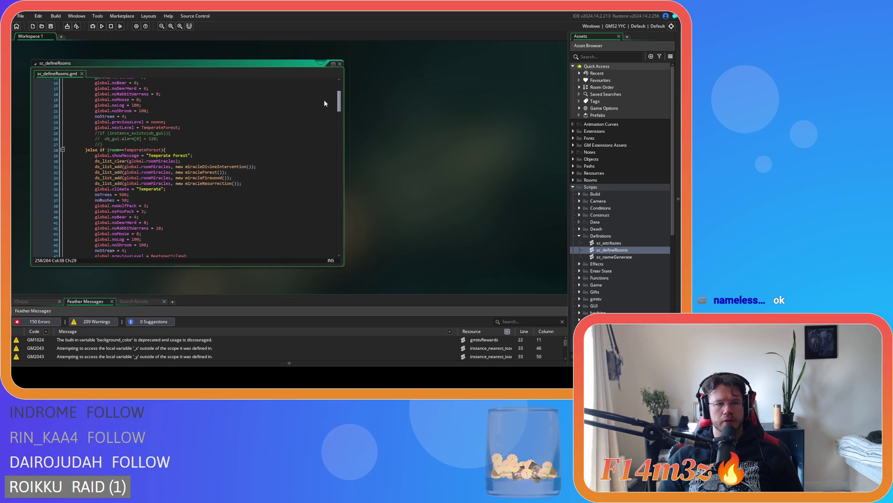
{"action": "scroll", "coordinate": [322, 113], "scroll_direction": "down", "scroll_amount": 8}
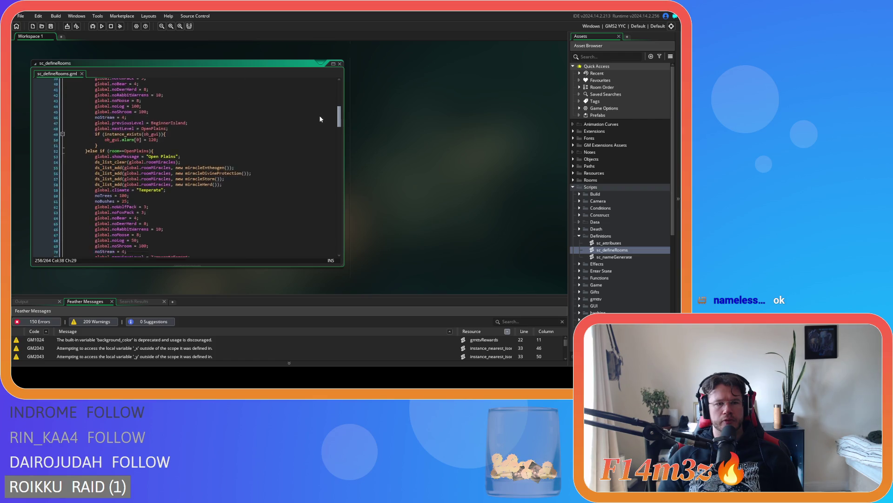
{"action": "scroll", "coordinate": [314, 135], "scroll_direction": "down", "scroll_amount": 9}
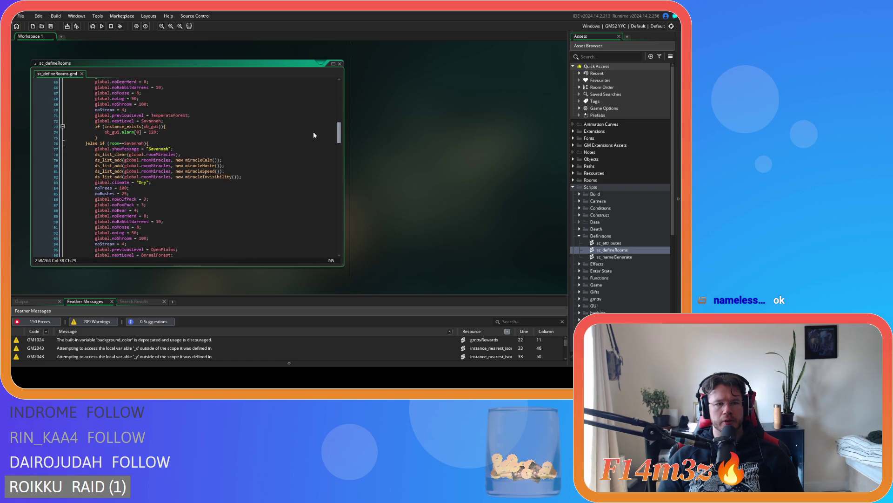
{"action": "scroll", "coordinate": [311, 148], "scroll_direction": "down", "scroll_amount": 5}
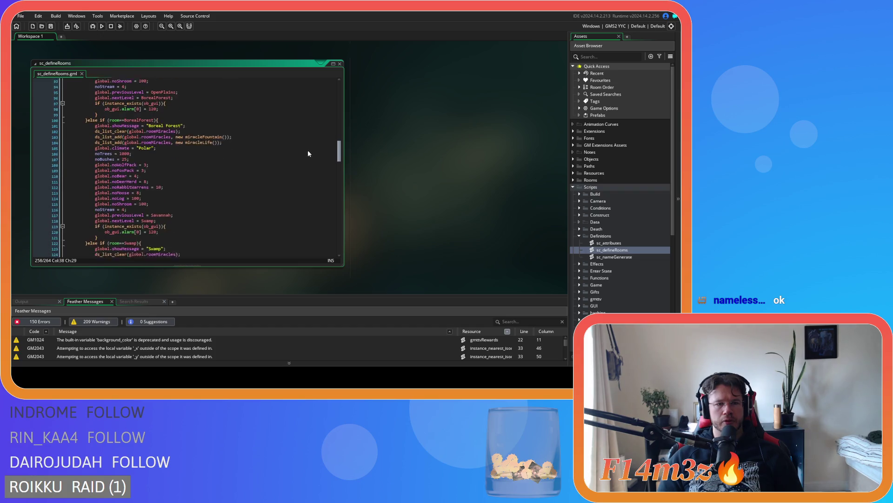
{"action": "scroll", "coordinate": [306, 154], "scroll_direction": "up", "scroll_amount": 9}
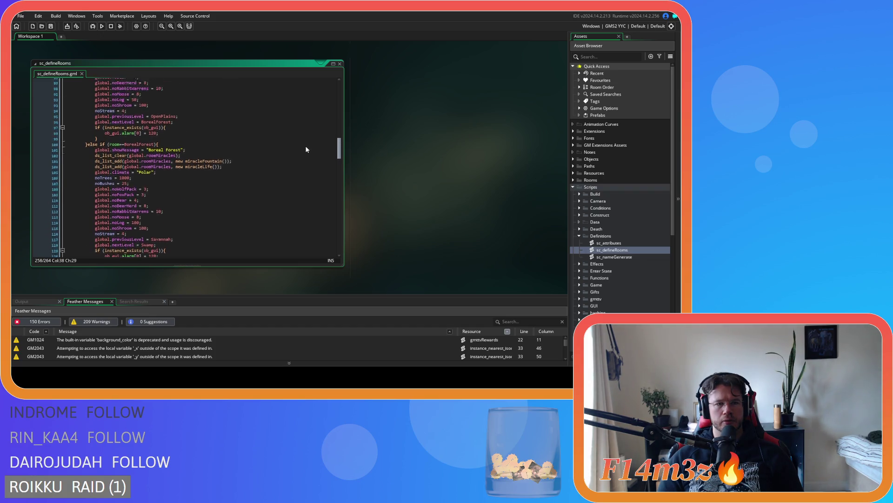
{"action": "scroll", "coordinate": [305, 135], "scroll_direction": "up", "scroll_amount": 7}
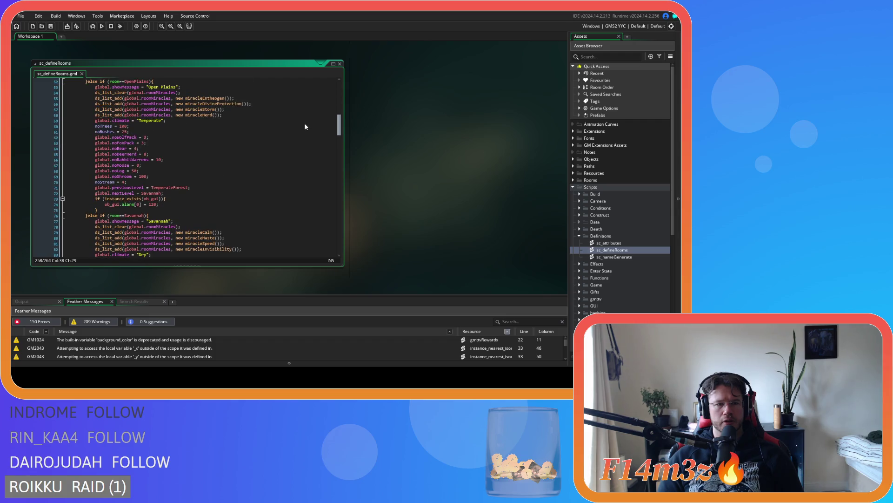
{"action": "scroll", "coordinate": [303, 120], "scroll_direction": "up", "scroll_amount": 15}
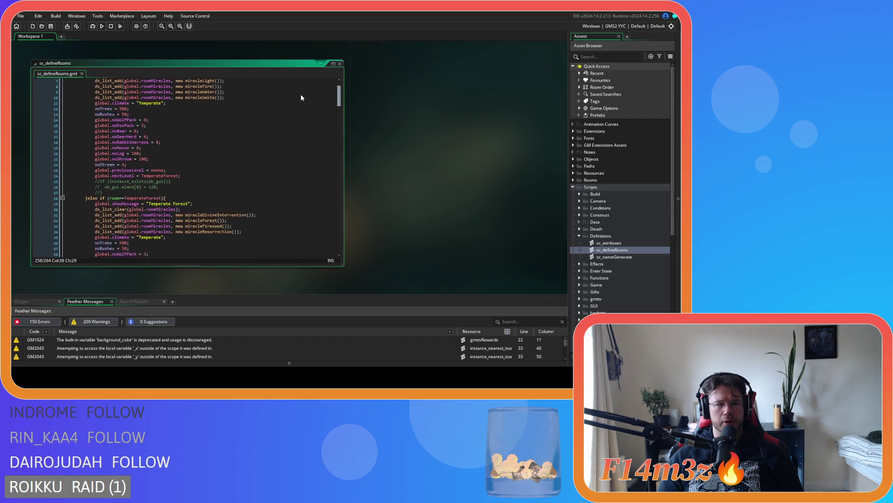
{"action": "scroll", "coordinate": [305, 93], "scroll_direction": "down", "scroll_amount": 4}
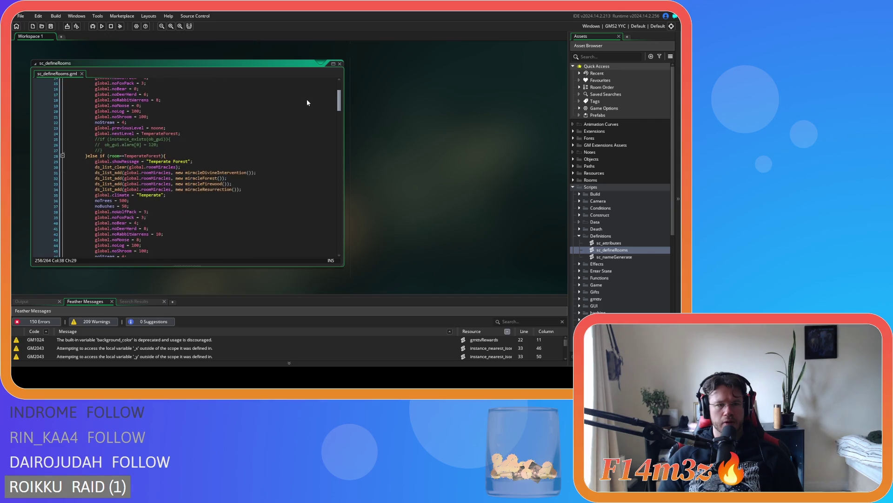
{"action": "scroll", "coordinate": [306, 93], "scroll_direction": "up", "scroll_amount": 4}
{"action": "scroll", "coordinate": [308, 93], "scroll_direction": "down", "scroll_amount": 8}
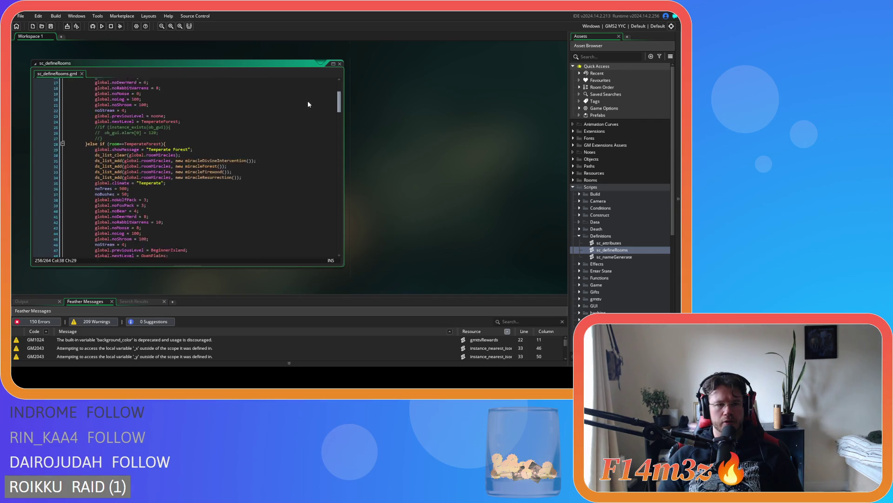
{"action": "scroll", "coordinate": [307, 109], "scroll_direction": "down", "scroll_amount": 8}
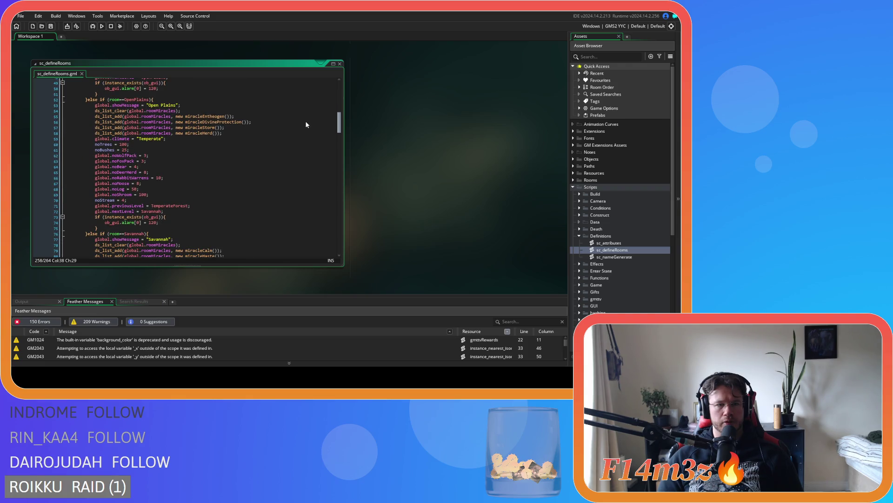
{"action": "scroll", "coordinate": [305, 125], "scroll_direction": "down", "scroll_amount": 7}
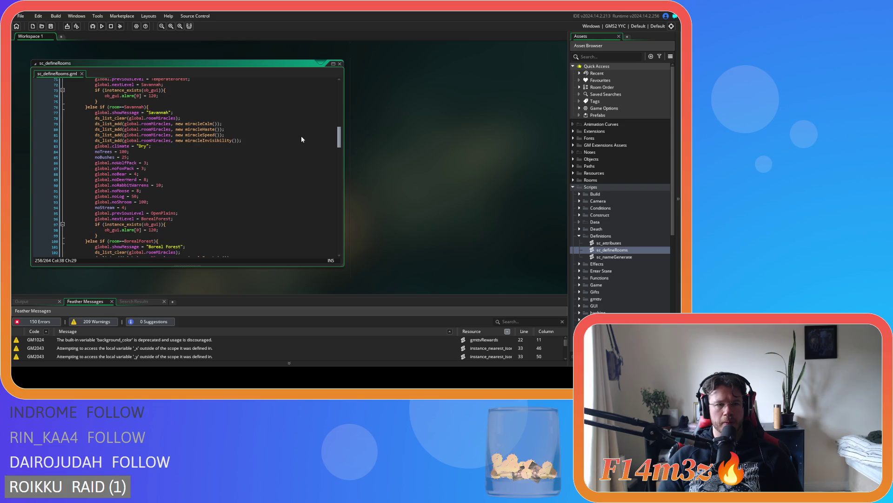
{"action": "scroll", "coordinate": [302, 139], "scroll_direction": "down", "scroll_amount": 7}
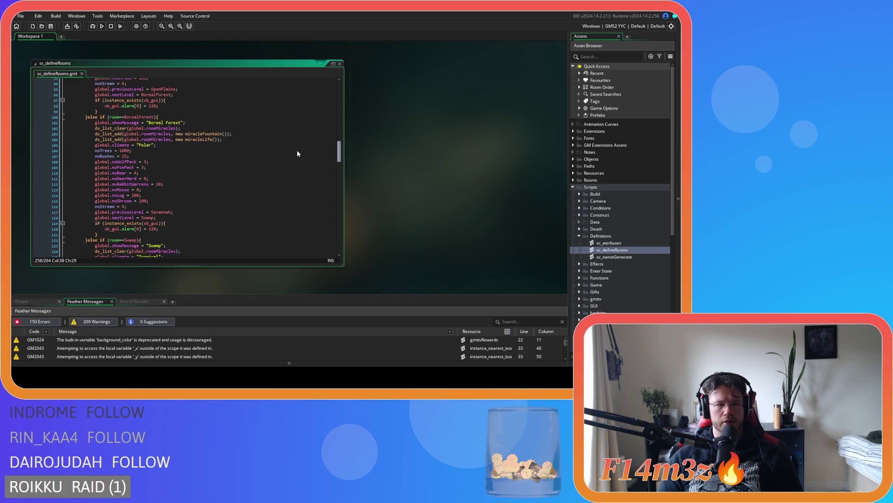
{"action": "scroll", "coordinate": [298, 156], "scroll_direction": "down", "scroll_amount": 6}
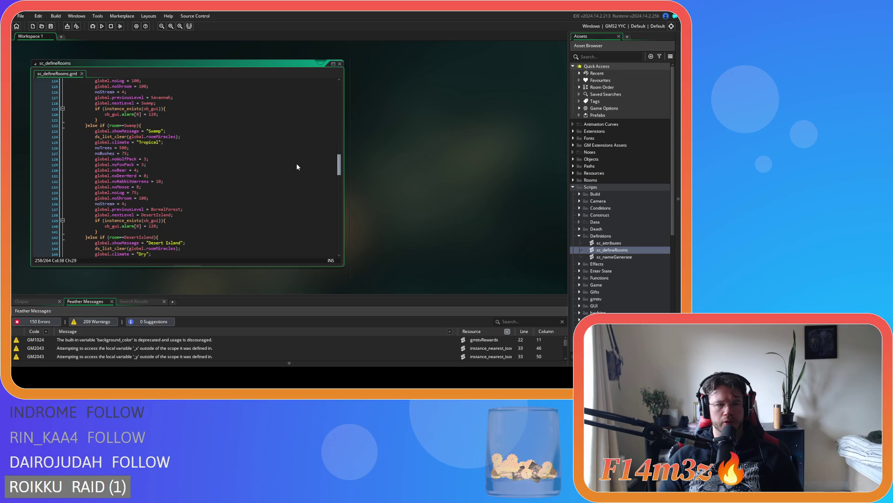
{"action": "scroll", "coordinate": [297, 168], "scroll_direction": "down", "scroll_amount": 4}
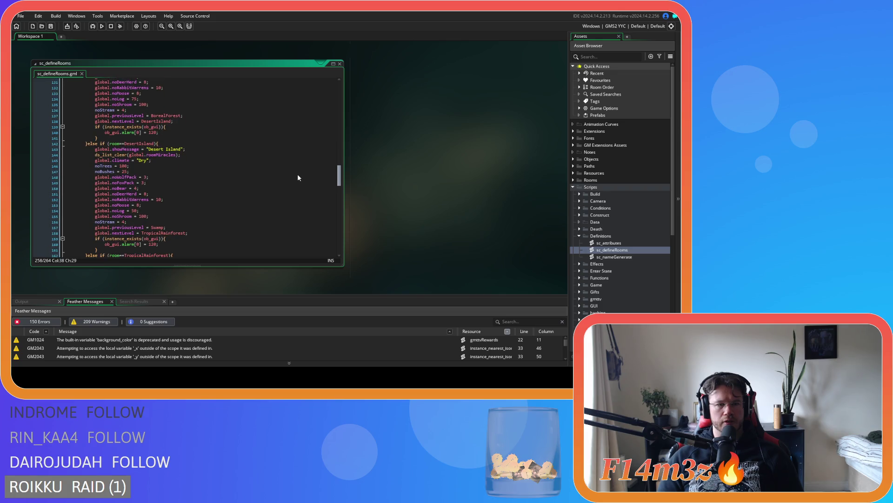
{"action": "scroll", "coordinate": [298, 175], "scroll_direction": "up", "scroll_amount": 1}
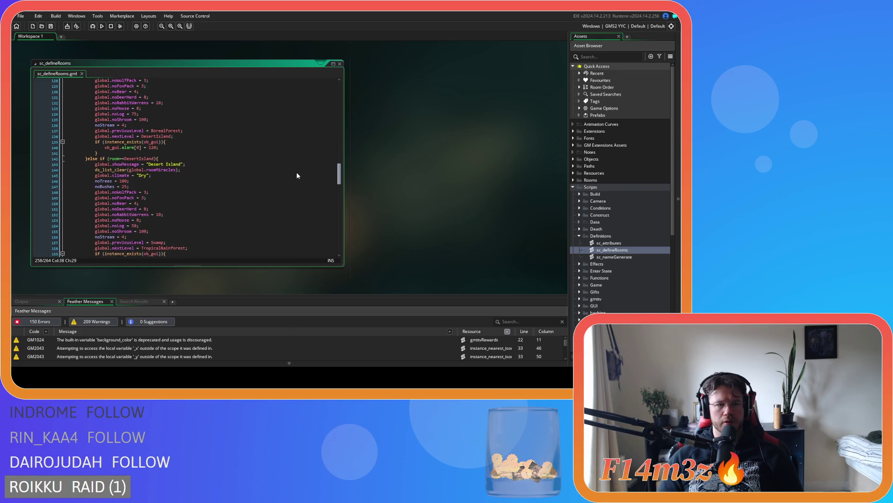
{"action": "scroll", "coordinate": [297, 168], "scroll_direction": "up", "scroll_amount": 7}
{"action": "scroll", "coordinate": [296, 163], "scroll_direction": "up", "scroll_amount": 3}
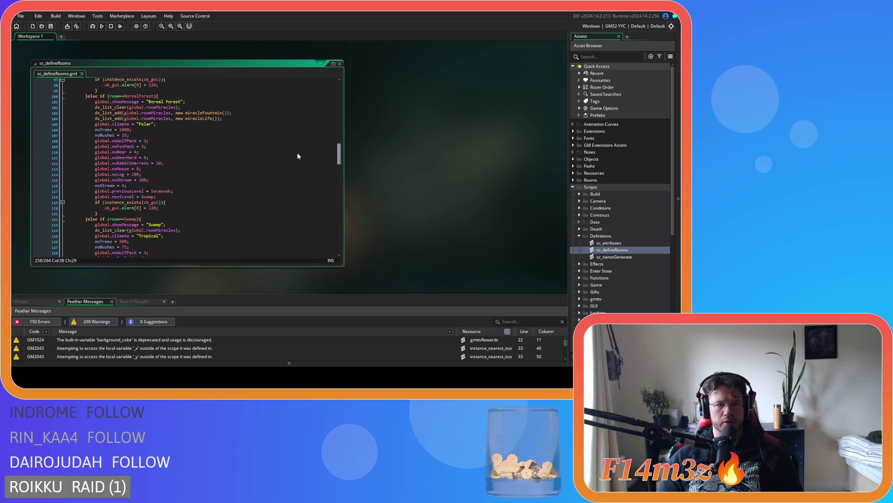
{"action": "scroll", "coordinate": [298, 161], "scroll_direction": "down", "scroll_amount": 7}
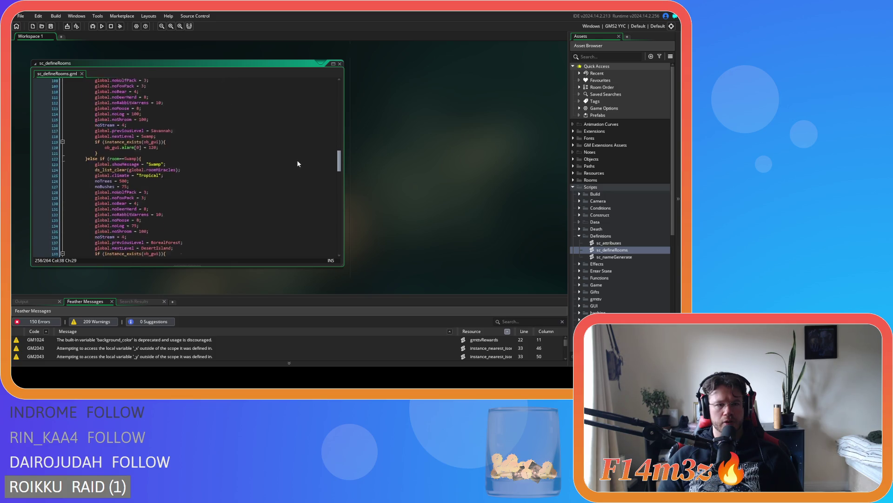
{"action": "scroll", "coordinate": [298, 172], "scroll_direction": "down", "scroll_amount": 5}
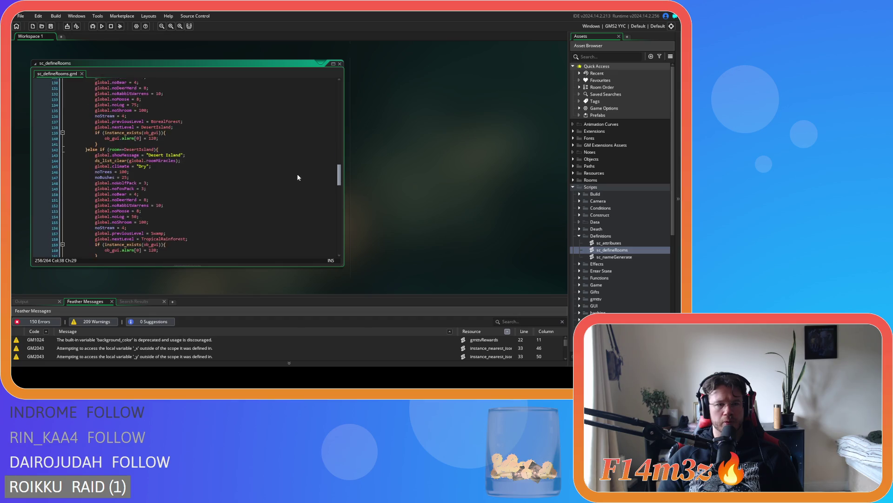
{"action": "scroll", "coordinate": [298, 179], "scroll_direction": "down", "scroll_amount": 7}
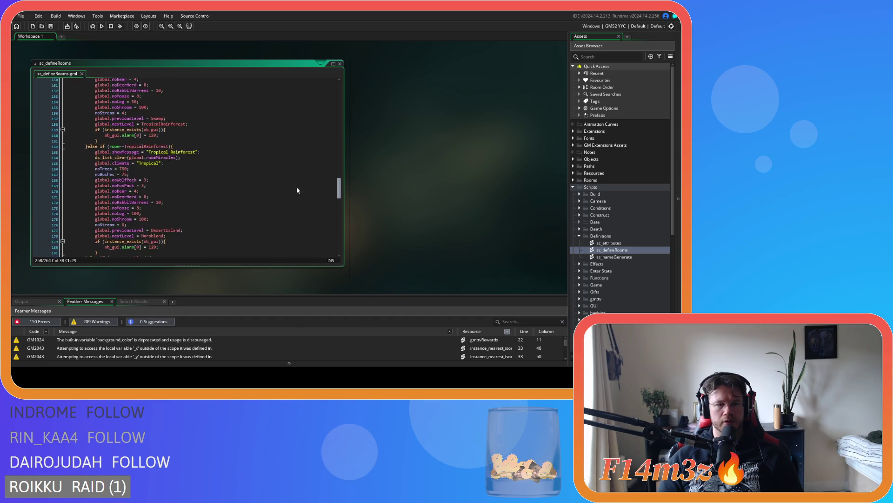
{"action": "scroll", "coordinate": [297, 192], "scroll_direction": "down", "scroll_amount": 7}
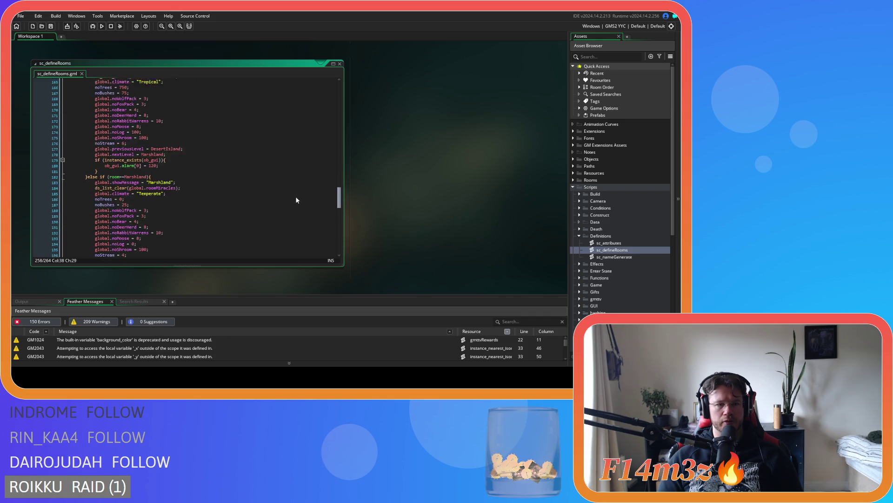
{"action": "scroll", "coordinate": [295, 205], "scroll_direction": "down", "scroll_amount": 6}
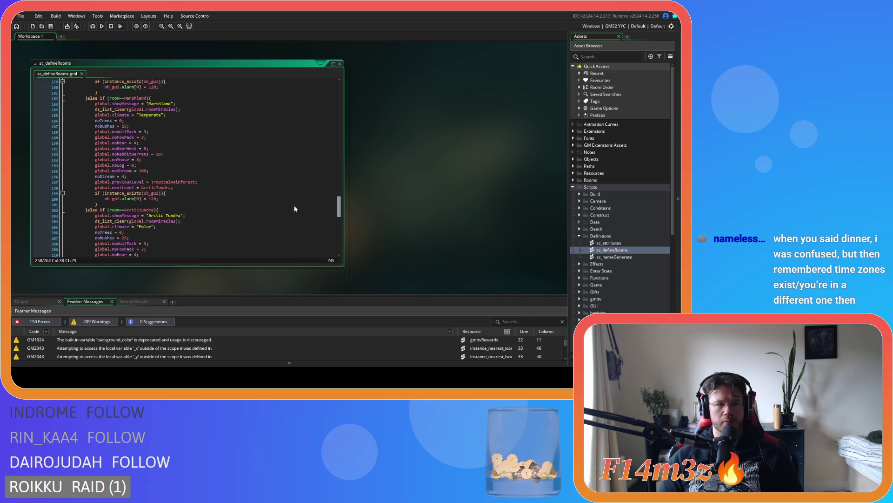
{"action": "scroll", "coordinate": [293, 216], "scroll_direction": "down", "scroll_amount": 7}
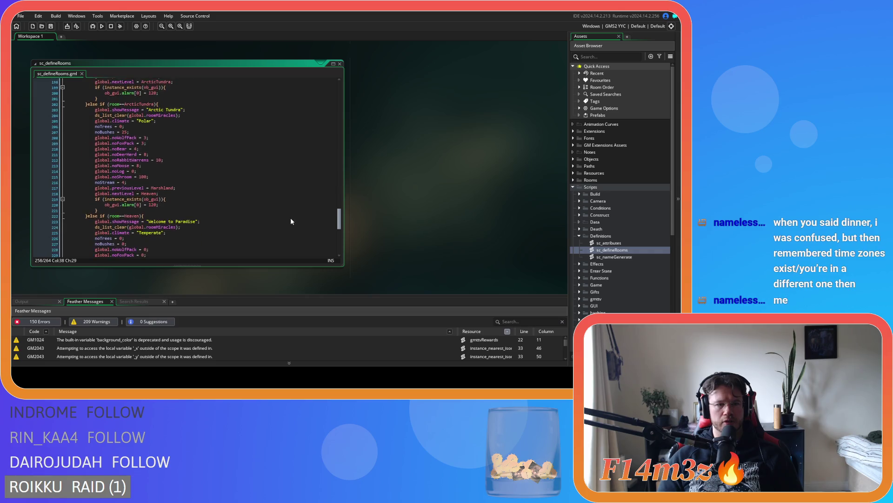
{"action": "scroll", "coordinate": [288, 228], "scroll_direction": "down", "scroll_amount": 1}
{"action": "scroll", "coordinate": [249, 208], "scroll_direction": "down", "scroll_amount": 8}
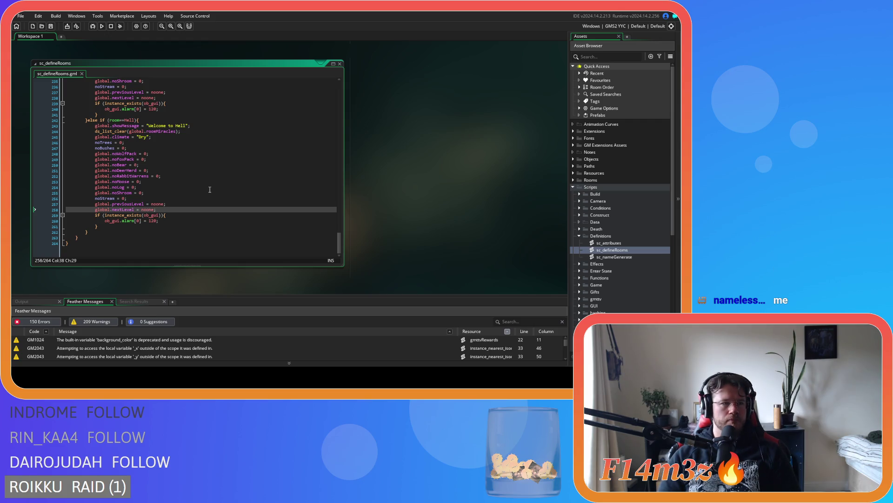
{"action": "left_click", "coordinate": [189, 196]}
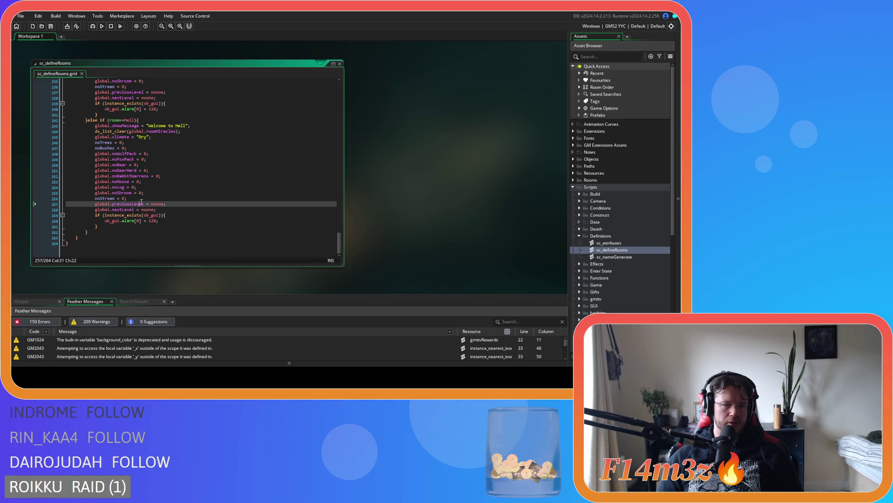
{"action": "left_click", "coordinate": [167, 204]}
{"action": "left_click", "coordinate": [170, 182]}
{"action": "left_click", "coordinate": [172, 192]}
{"action": "left_click", "coordinate": [174, 196]}
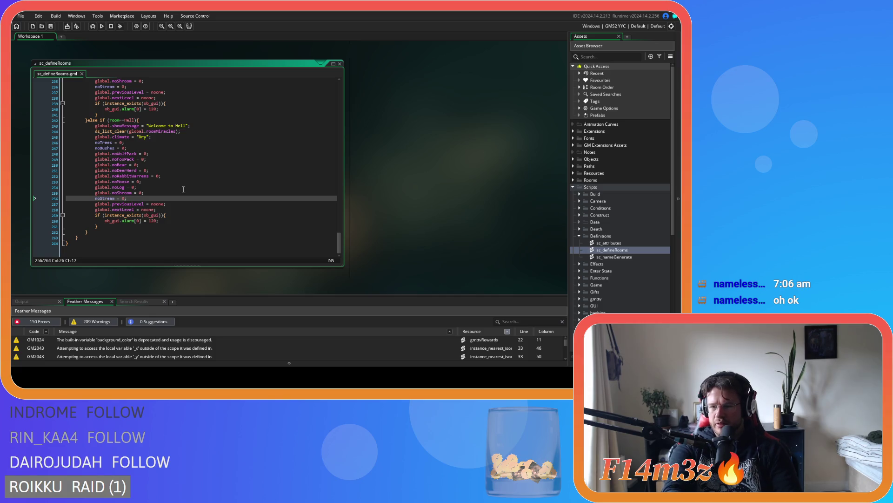
Step: Save sc_defineRooms from the noShroom line of the Hell branch
{"action": "left_click", "coordinate": [170, 193]}
{"action": "key", "text": "ctrl+s"}
{"action": "left_click", "coordinate": [167, 199]}
{"action": "left_click", "coordinate": [186, 189]}
{"action": "left_click", "coordinate": [180, 192]}
{"action": "left_click", "coordinate": [177, 199]}
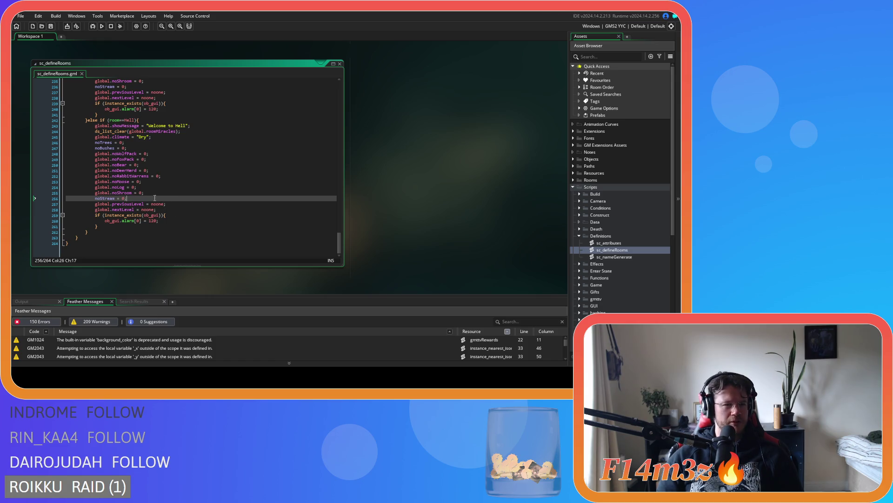
Step: Review the Hell branch's noStream, previousLevel and nextLevel lines
{"action": "scroll", "coordinate": [158, 198], "scroll_direction": "up", "scroll_amount": 3}
{"action": "scroll", "coordinate": [158, 198], "scroll_direction": "down", "scroll_amount": 3}
{"action": "left_click", "coordinate": [182, 204]}
{"action": "left_click", "coordinate": [181, 197]}
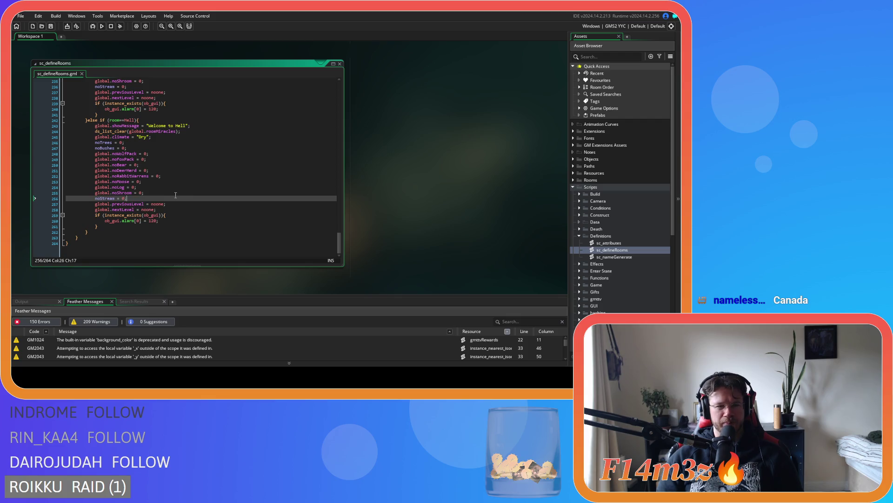
{"action": "scroll", "coordinate": [166, 196], "scroll_direction": "up", "scroll_amount": 3}
{"action": "scroll", "coordinate": [233, 201], "scroll_direction": "down", "scroll_amount": 3}
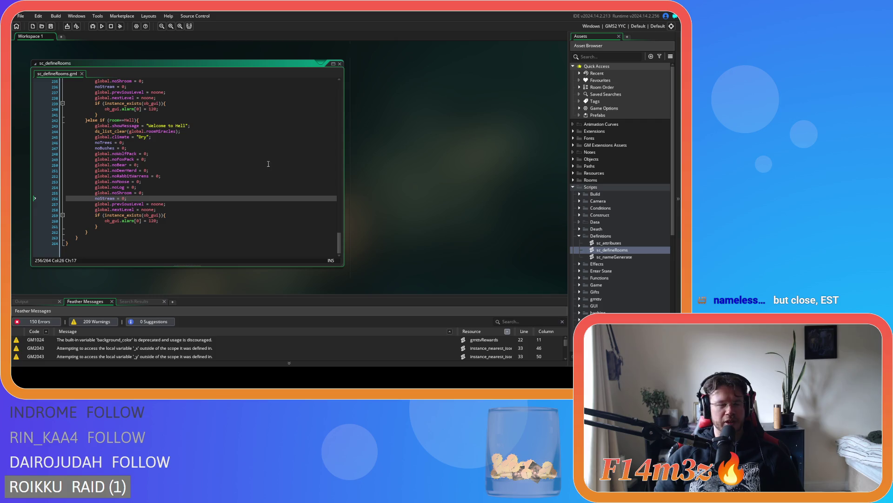
{"action": "left_click", "coordinate": [173, 208]}
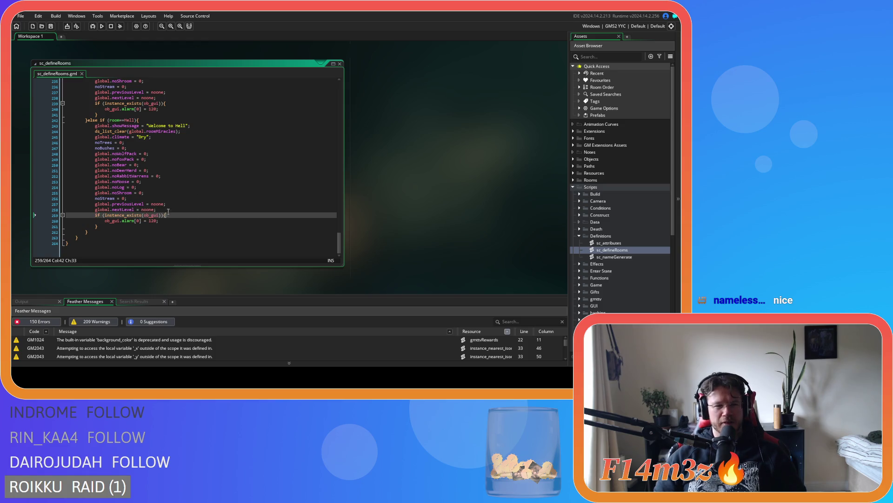
{"action": "left_click", "coordinate": [175, 201]}
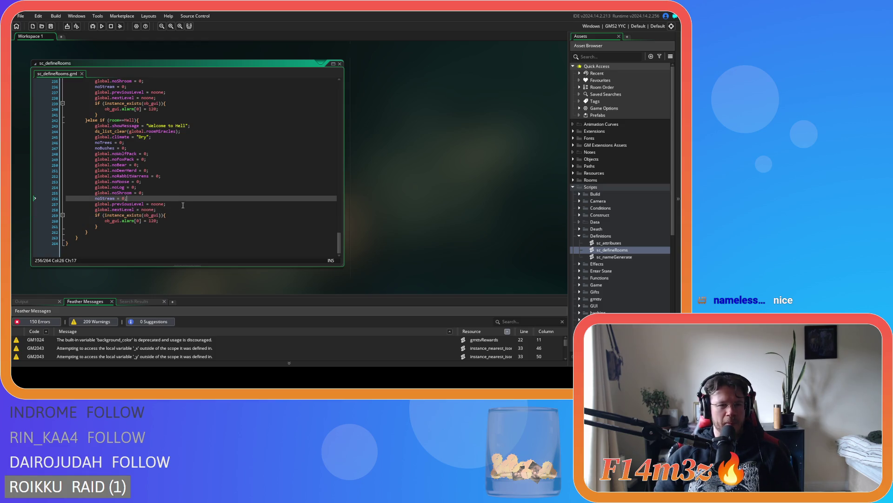
{"action": "left_click", "coordinate": [171, 208]}
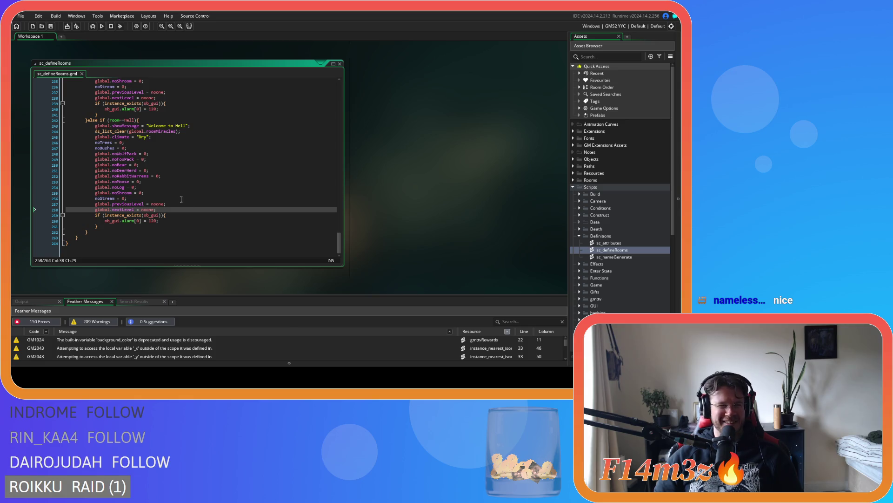
{"action": "left_click", "coordinate": [181, 200]}
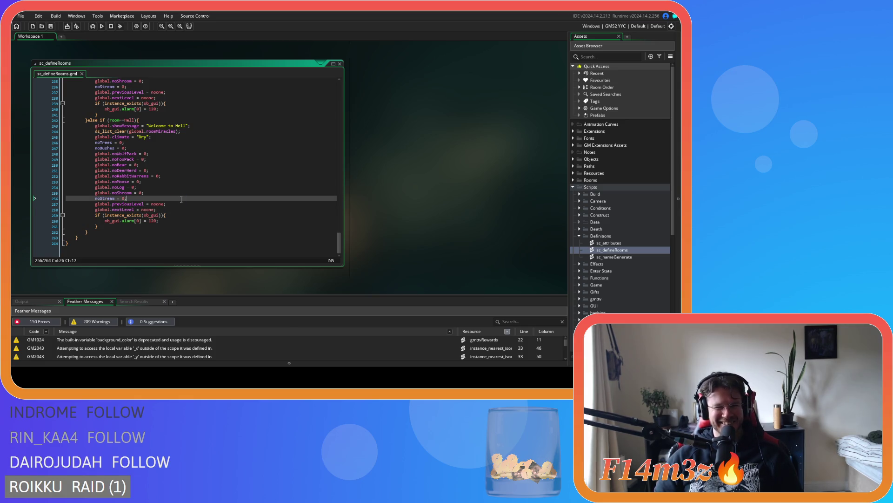
Step: Return to the noShroom line and collapse the Definitions scripts folder
{"action": "scroll", "coordinate": [140, 189], "scroll_direction": "up", "scroll_amount": 1}
{"action": "scroll", "coordinate": [186, 191], "scroll_direction": "down", "scroll_amount": 1}
{"action": "left_click", "coordinate": [200, 193]}
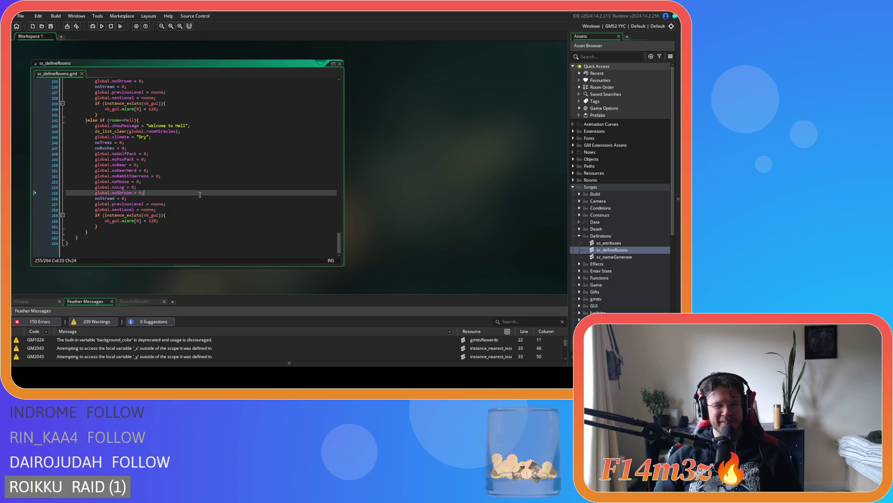
{"action": "scroll", "coordinate": [228, 191], "scroll_direction": "up", "scroll_amount": 2}
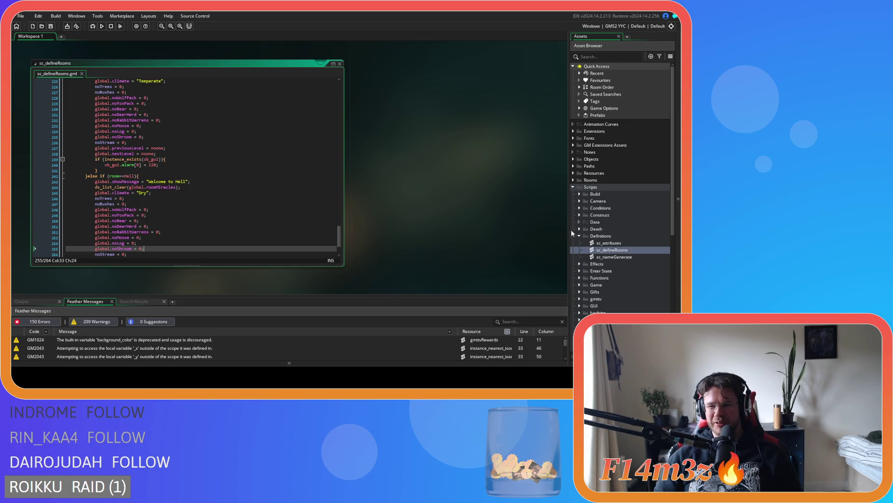
{"action": "left_click", "coordinate": [579, 236]}
Step: Open sc_portal from Scripts > Construct and go to its global.previousLevel = room line
{"action": "left_click", "coordinate": [579, 188]}
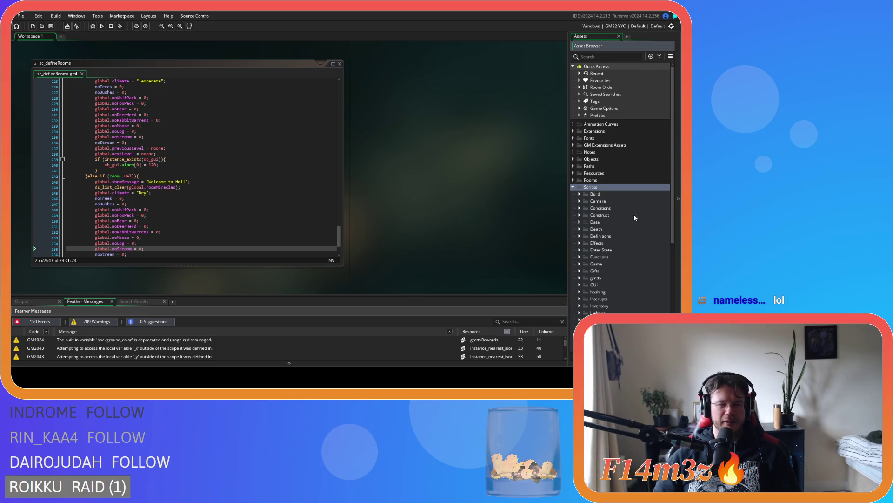
{"action": "left_click", "coordinate": [579, 215]}
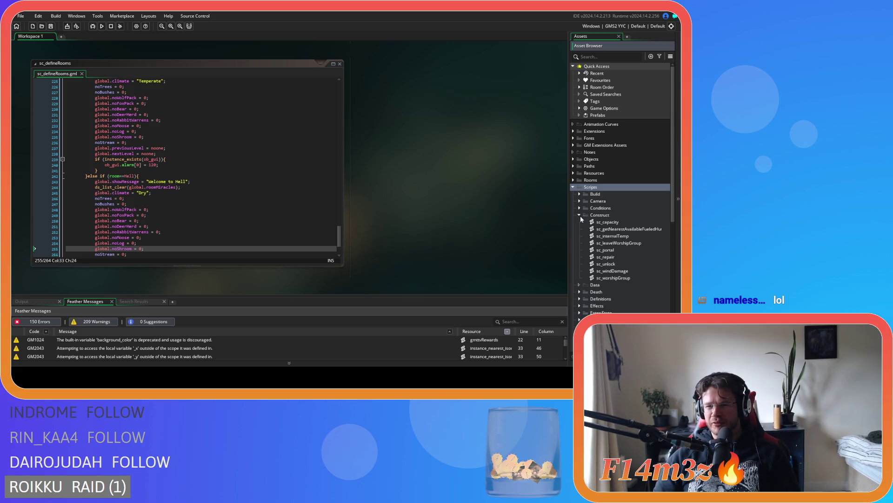
{"action": "double_click", "coordinate": [604, 250]}
{"action": "mouse_move", "coordinate": [339, 91]}
{"action": "left_mouse_down"}
{"action": "mouse_move", "coordinate": [324, 200]}
{"action": "mouse_move", "coordinate": [339, 244]}
{"action": "mouse_move", "coordinate": [333, 96]}
{"action": "mouse_move", "coordinate": [328, 163]}
{"action": "left_mouse_up"}
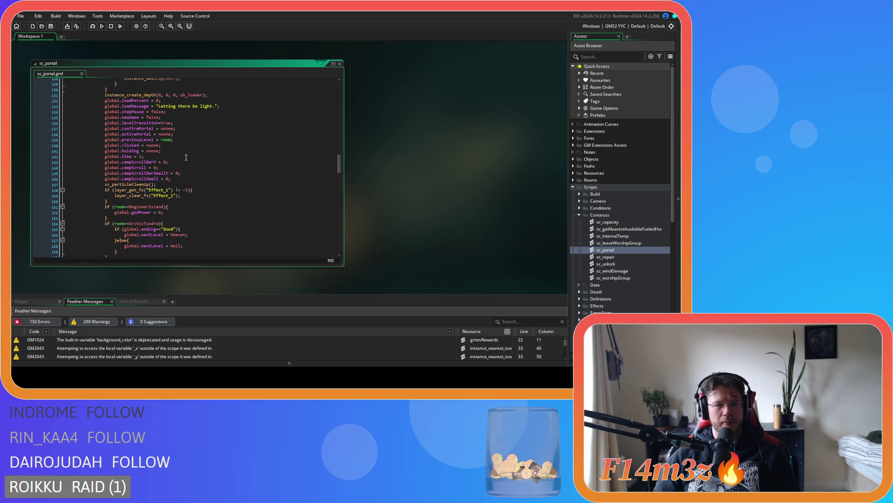
{"action": "left_click", "coordinate": [183, 139]}
Step: Delete the previousLevel = room line, then review the clicked and holding = noone resets
{"action": "left_click_drag", "start_coordinate": [184, 138], "coordinate": [59, 146]}
{"action": "key", "text": "BackSpace"}
{"action": "key", "text": "BackSpace"}
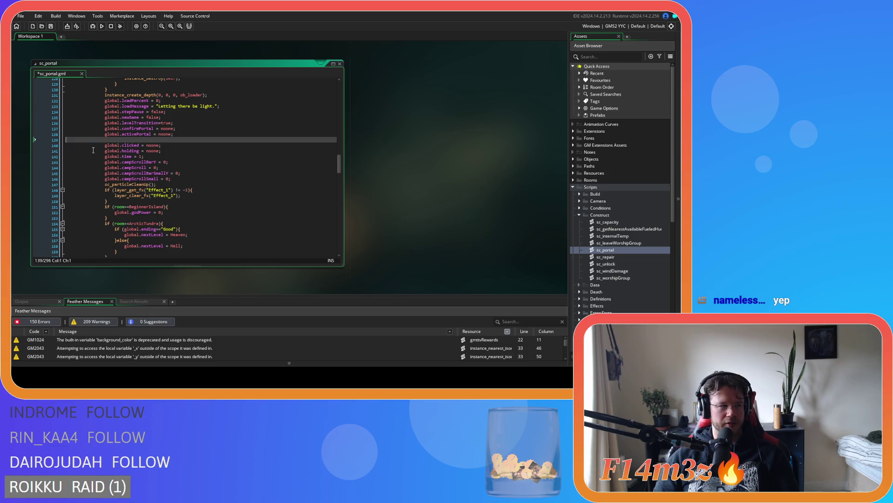
{"action": "left_click", "coordinate": [207, 138]}
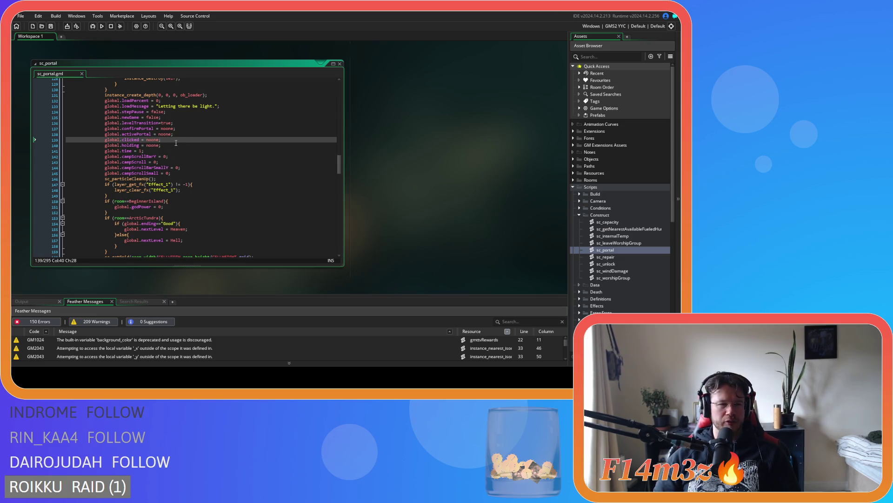
{"action": "key", "text": "Down"}
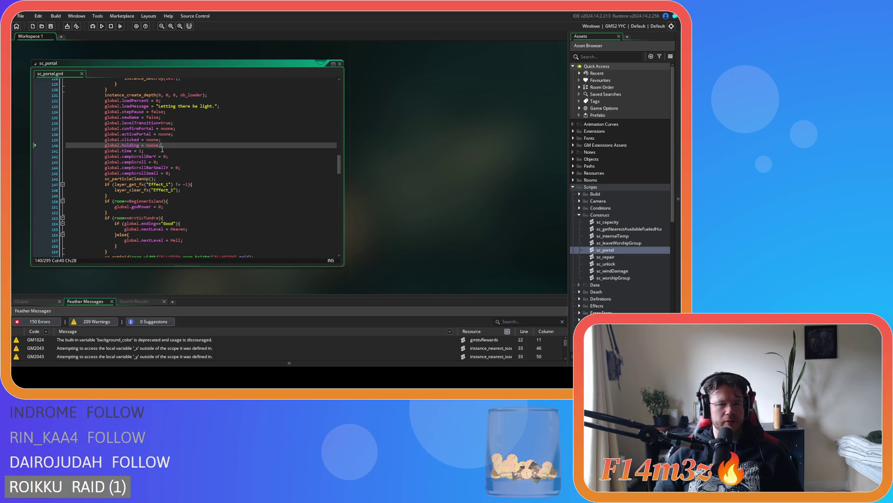
{"action": "scroll", "coordinate": [338, 169], "scroll_direction": "up", "scroll_amount": 1}
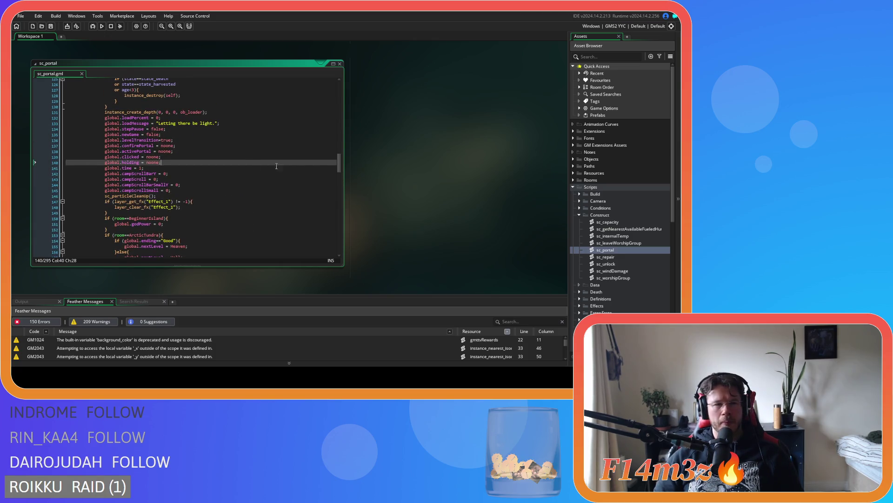
{"action": "left_click_drag", "start_coordinate": [339, 162], "coordinate": [339, 247]}
Step: Scroll near the end of sc_portal to the confirmPortal = noone reset
{"action": "left_click", "coordinate": [227, 190]}
{"action": "scroll", "coordinate": [237, 177], "scroll_direction": "up", "scroll_amount": 10}
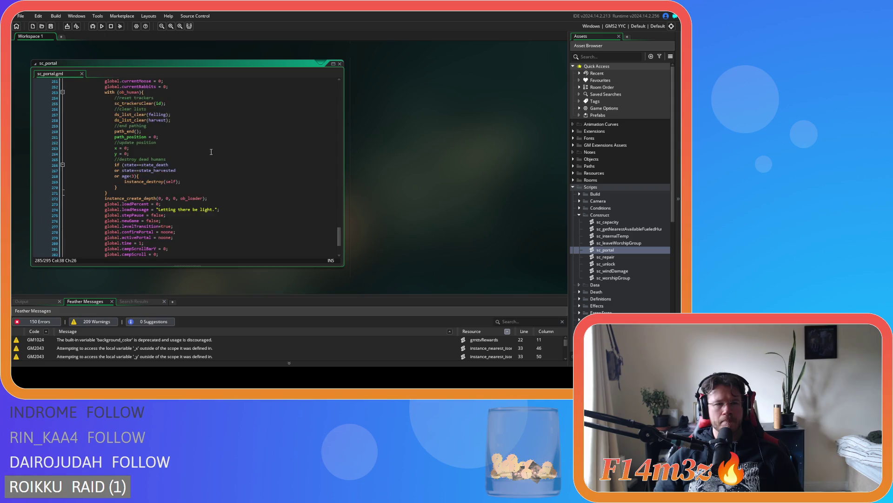
{"action": "scroll", "coordinate": [238, 173], "scroll_direction": "up", "scroll_amount": 20}
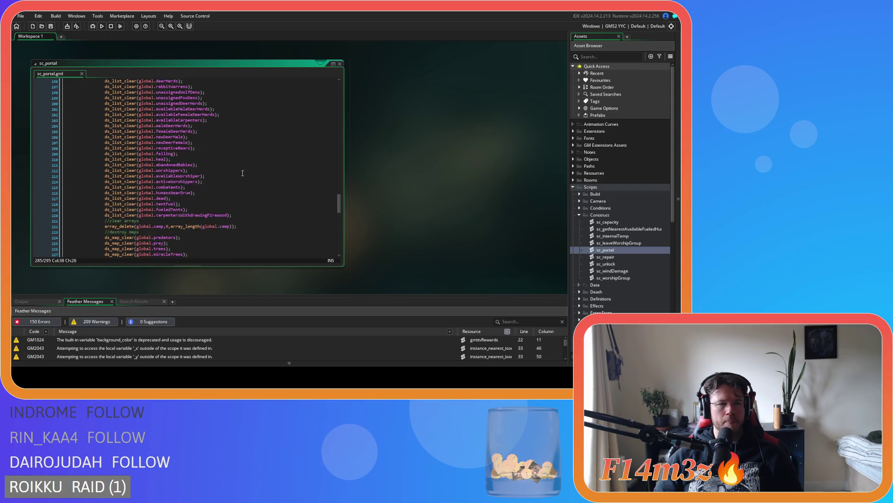
{"action": "scroll", "coordinate": [232, 173], "scroll_direction": "down", "scroll_amount": 20}
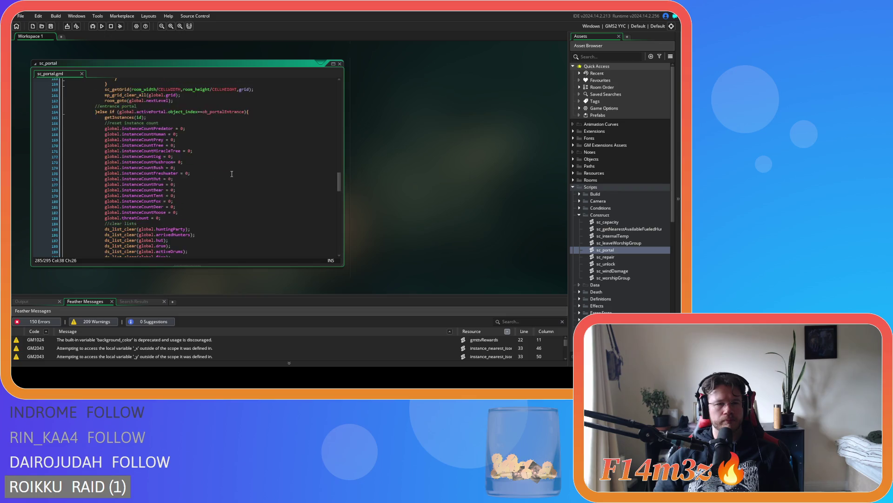
{"action": "scroll", "coordinate": [232, 174], "scroll_direction": "down", "scroll_amount": 11}
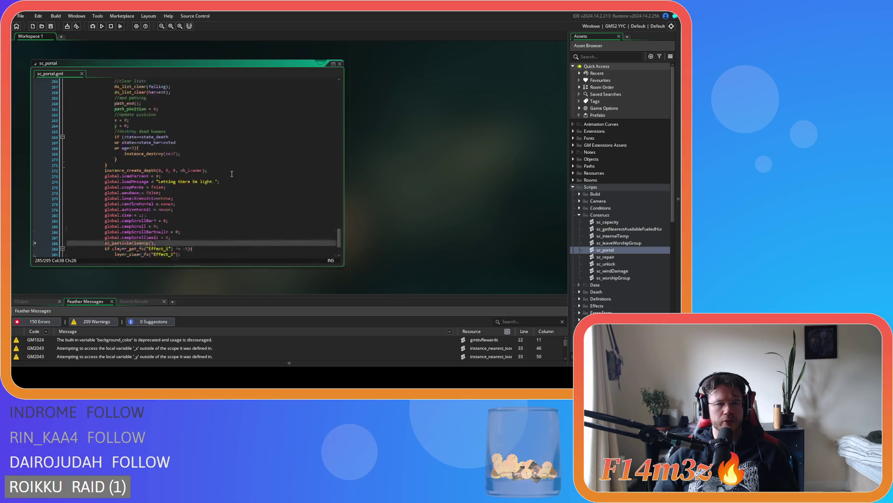
{"action": "left_click", "coordinate": [215, 205]}
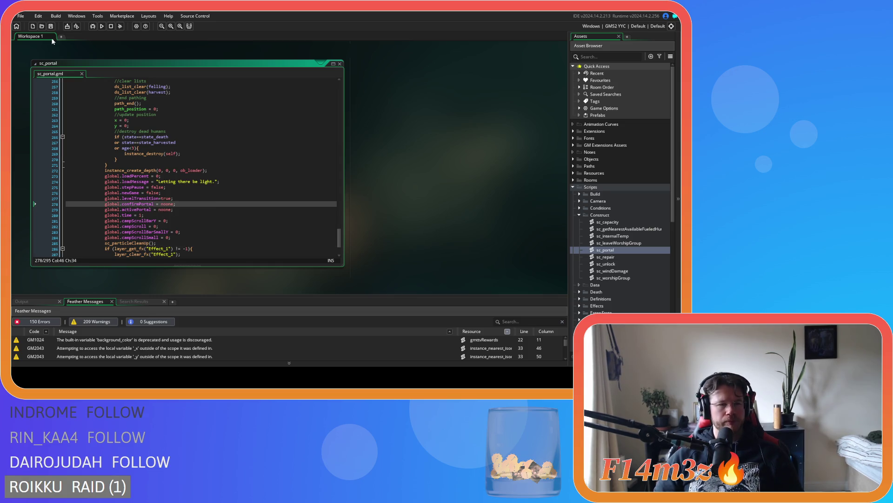
{"action": "scroll", "coordinate": [342, 246], "scroll_direction": "down", "scroll_amount": 3}
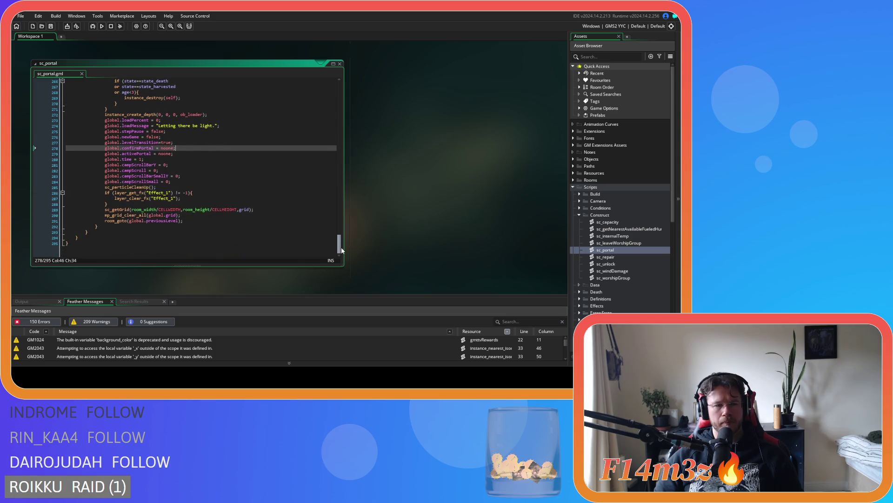
{"action": "scroll", "coordinate": [268, 213], "scroll_direction": "up", "scroll_amount": 2}
Step: Check the activePortal and confirmPortal resets around lines 276-288
{"action": "left_click", "coordinate": [268, 213]}
{"action": "left_click", "coordinate": [257, 163]}
{"action": "left_click", "coordinate": [251, 179]}
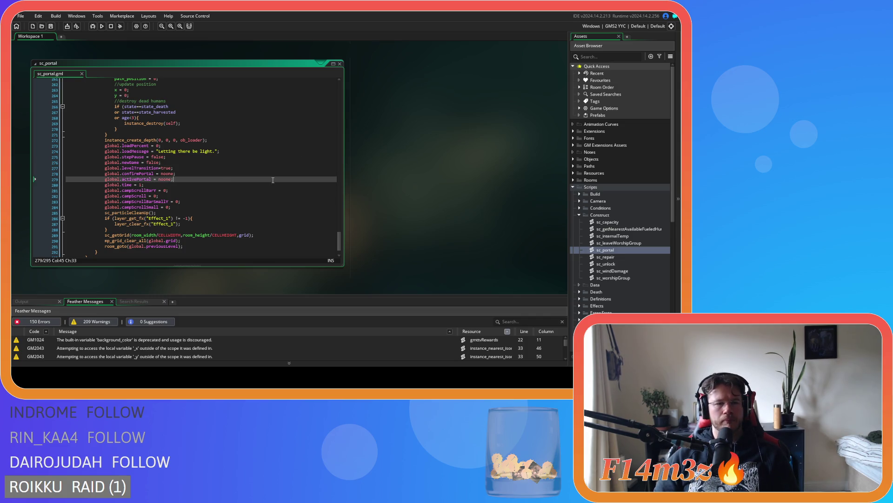
{"action": "key", "text": "Up"}
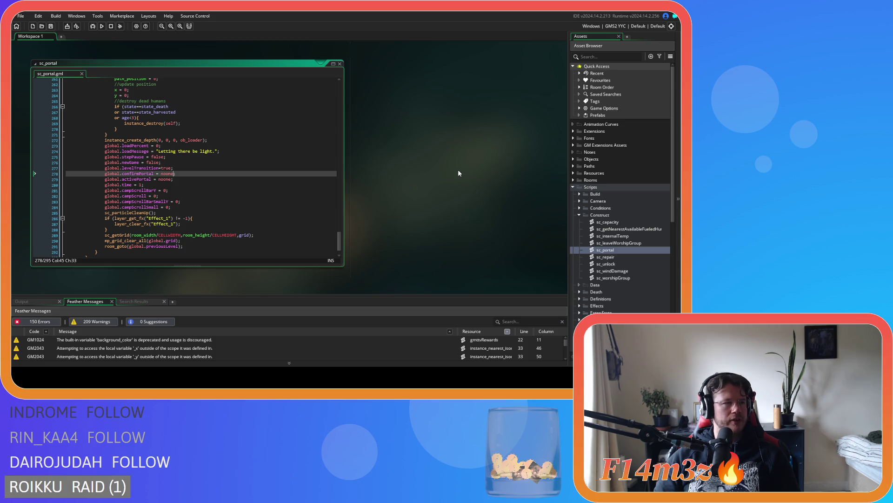
{"action": "left_click", "coordinate": [153, 212]}
{"action": "left_click", "coordinate": [179, 202]}
{"action": "left_click", "coordinate": [152, 227]}
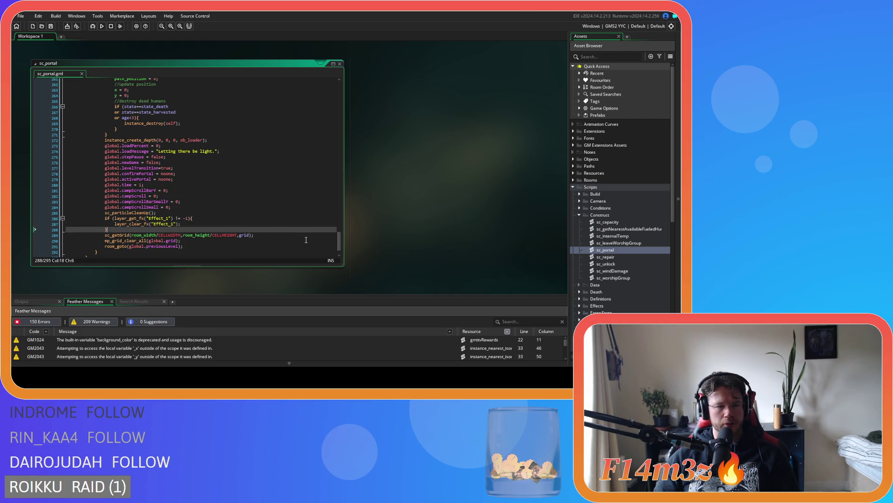
Step: Review the campScroll = 0 reset and surrounding lines 274-292
{"action": "scroll", "coordinate": [298, 219], "scroll_direction": "down", "scroll_amount": 2}
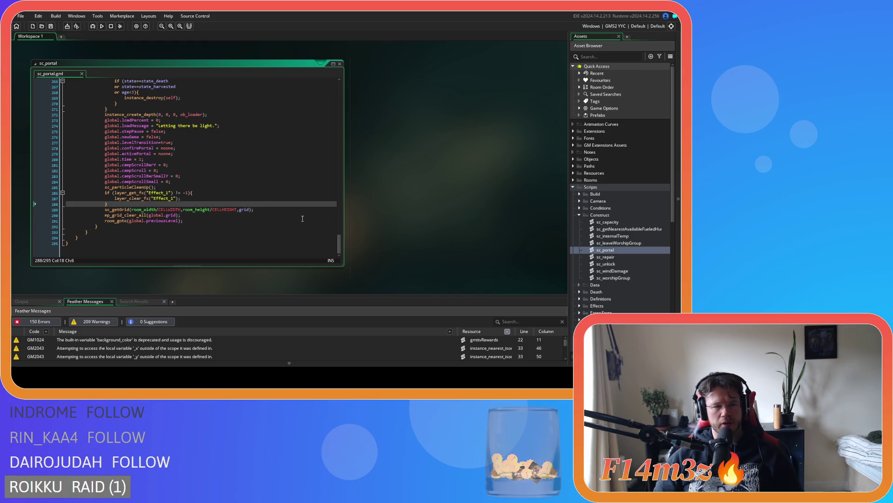
{"action": "left_click", "coordinate": [258, 227]}
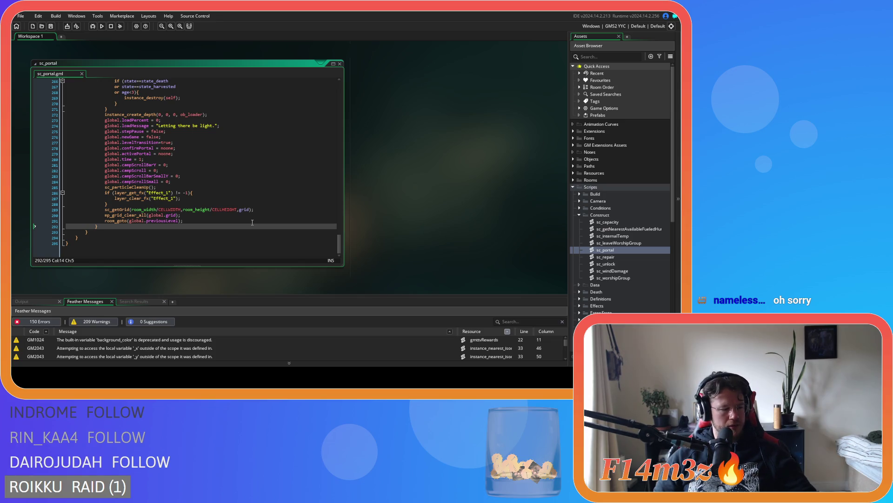
{"action": "left_click", "coordinate": [261, 215]}
{"action": "left_click", "coordinate": [270, 187]}
{"action": "left_click", "coordinate": [279, 148]}
{"action": "left_click", "coordinate": [289, 170]}
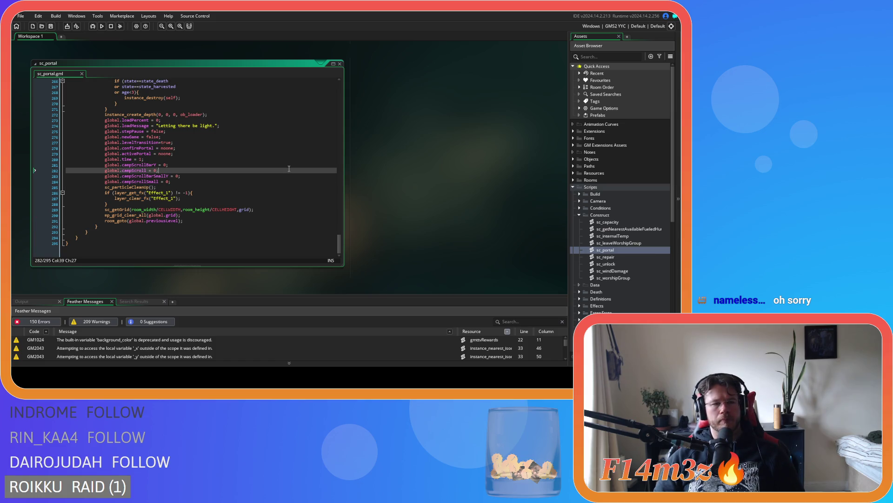
{"action": "left_click", "coordinate": [298, 165]}
{"action": "left_click", "coordinate": [279, 137]}
{"action": "left_click", "coordinate": [268, 126]}
{"action": "left_click", "coordinate": [291, 148]}
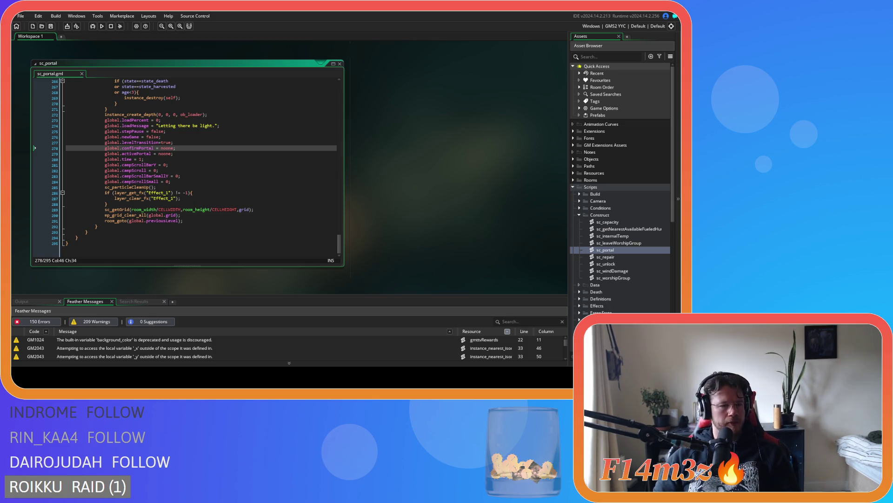
Step: Check the final sc_getGrid call and the return to global.previousLevel, then collapse the Construct folder
{"action": "left_click", "coordinate": [241, 210]}
{"action": "left_click", "coordinate": [233, 220]}
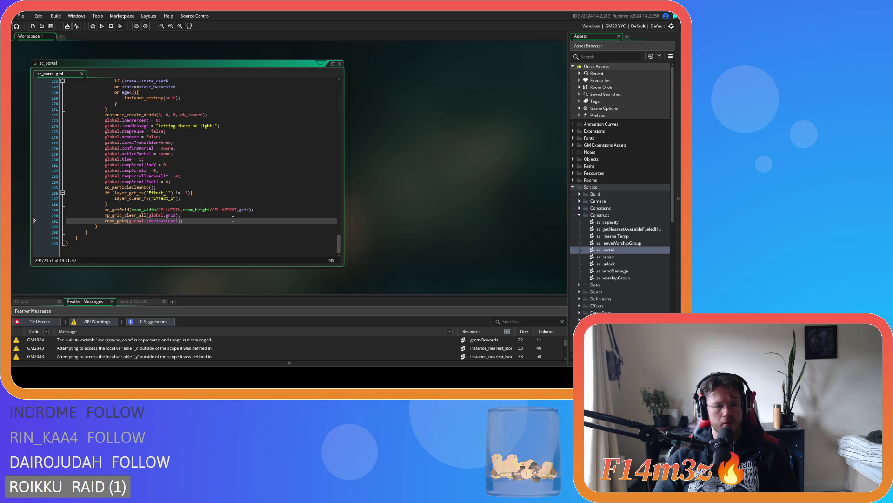
{"action": "scroll", "coordinate": [238, 220], "scroll_direction": "up", "scroll_amount": 3}
{"action": "scroll", "coordinate": [245, 222], "scroll_direction": "down", "scroll_amount": 3}
{"action": "mouse_move", "coordinate": [340, 242]}
{"action": "left_mouse_down"}
{"action": "mouse_move", "coordinate": [315, 114]}
{"action": "mouse_move", "coordinate": [322, 92]}
{"action": "mouse_move", "coordinate": [337, 249]}
{"action": "mouse_move", "coordinate": [322, 86]}
{"action": "left_mouse_up"}
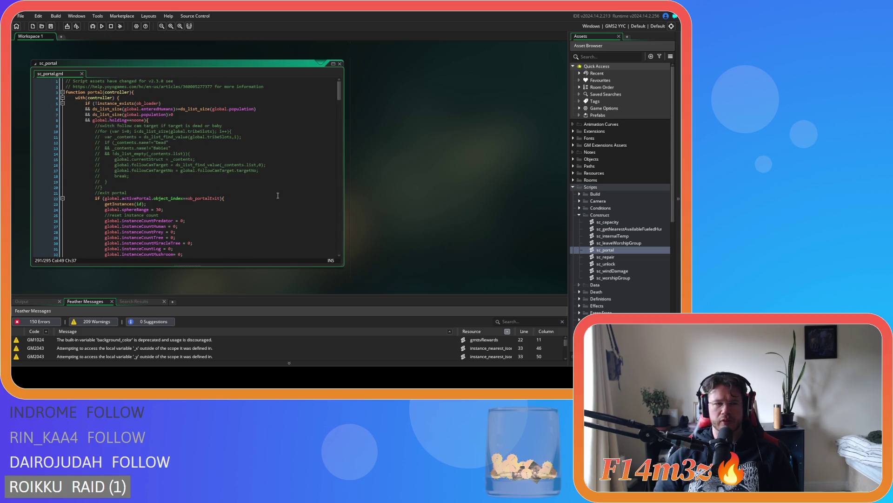
{"action": "left_click", "coordinate": [577, 215]}
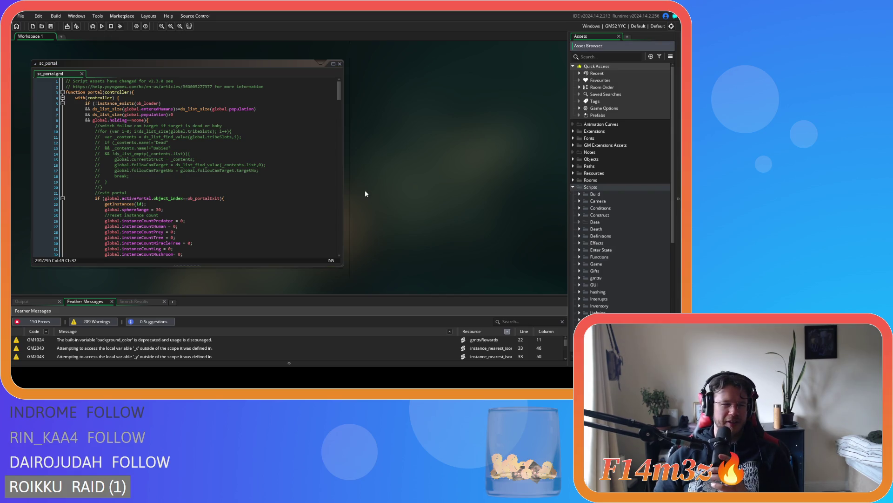
{"action": "right_click", "coordinate": [389, 176]}
Step: Close all open script editors with Windows > Close All
{"action": "mouse_move", "coordinate": [401, 187]}
{"action": "left_click", "coordinate": [451, 216]}
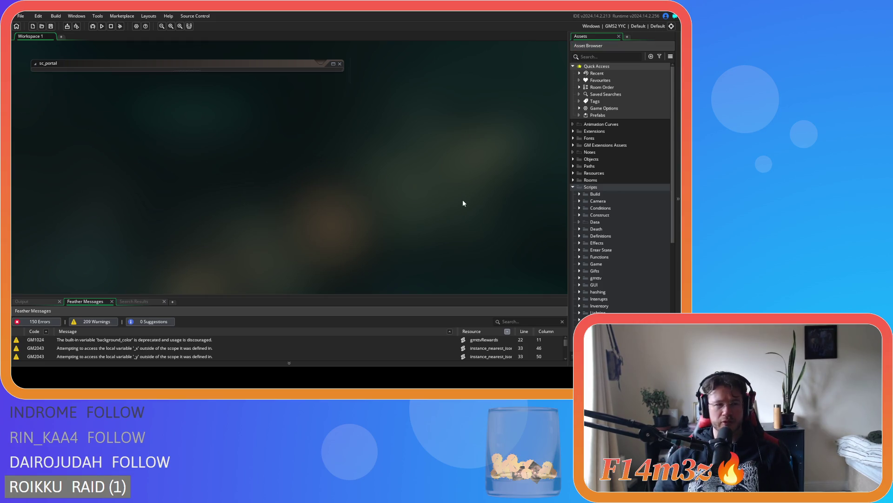
{"action": "scroll", "coordinate": [617, 241], "scroll_direction": "down", "scroll_amount": 4}
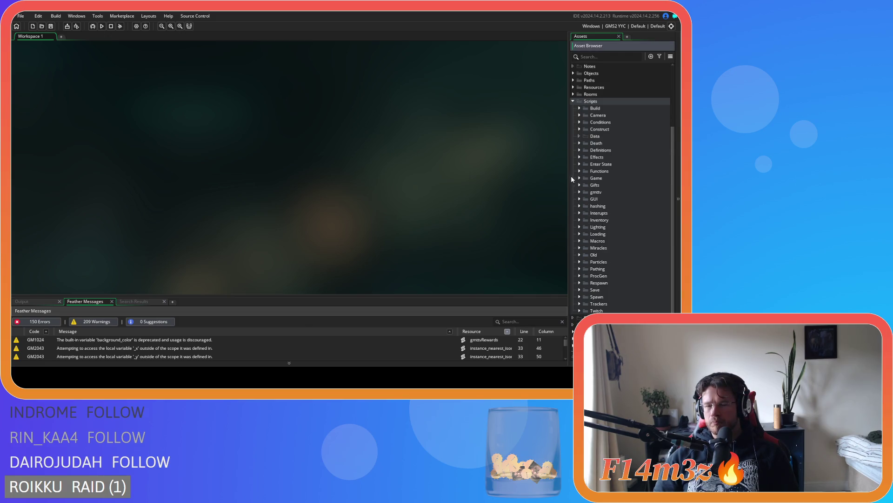
{"action": "scroll", "coordinate": [577, 234], "scroll_direction": "down", "scroll_amount": 1}
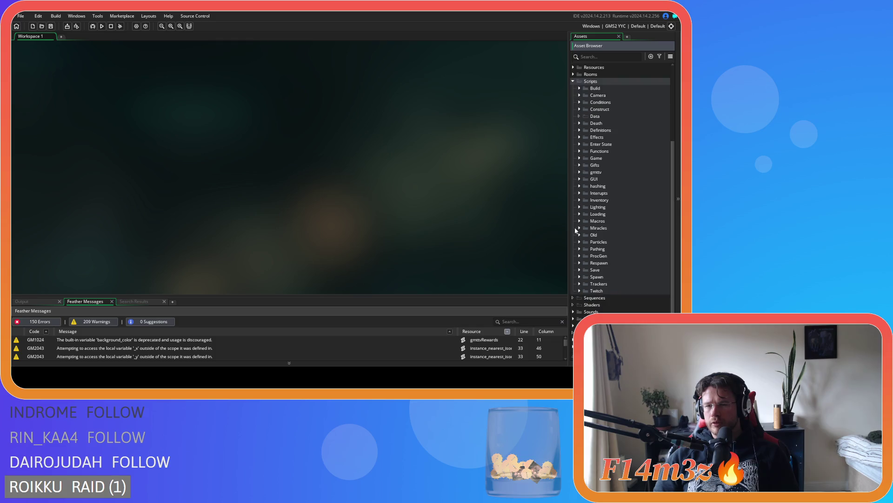
Step: Expand the Save scripts folder in the Asset Browser to show its scripts
{"action": "left_click", "coordinate": [579, 270]}
{"action": "scroll", "coordinate": [582, 251], "scroll_direction": "down", "scroll_amount": 4}
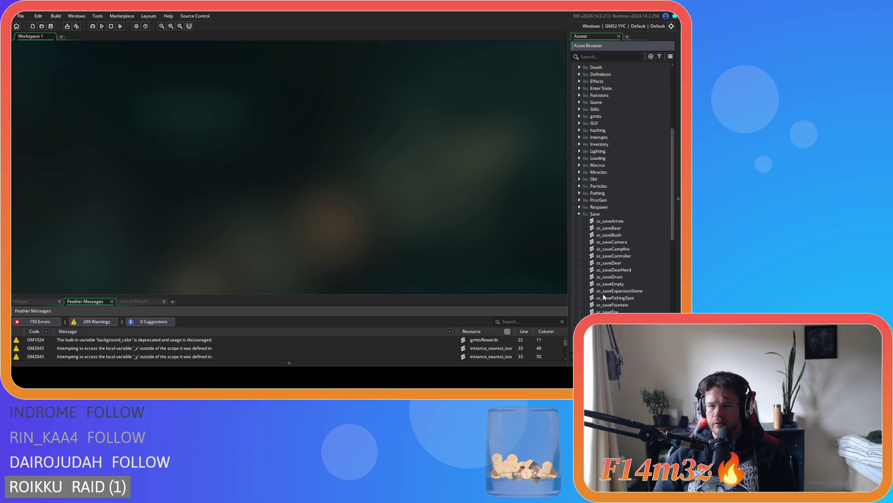
{"action": "left_click", "coordinate": [580, 228]}
{"action": "scroll", "coordinate": [582, 233], "scroll_direction": "up", "scroll_amount": 1}
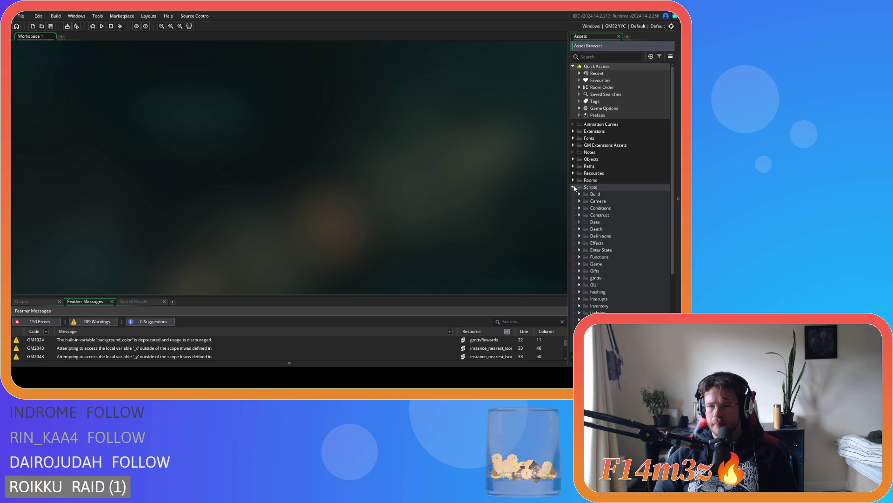
{"action": "scroll", "coordinate": [581, 278], "scroll_direction": "up", "scroll_amount": 1}
{"action": "scroll", "coordinate": [581, 279], "scroll_direction": "down", "scroll_amount": 2}
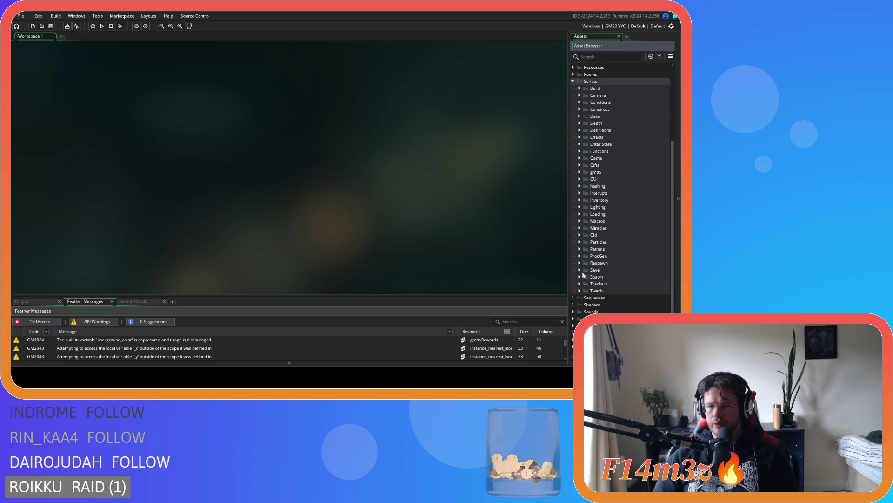
{"action": "left_click", "coordinate": [580, 270]}
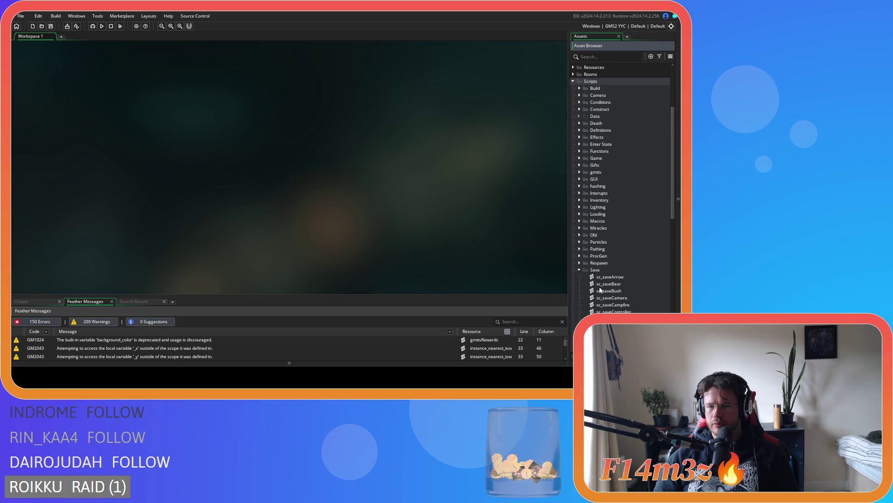
{"action": "scroll", "coordinate": [600, 290], "scroll_direction": "down", "scroll_amount": 2}
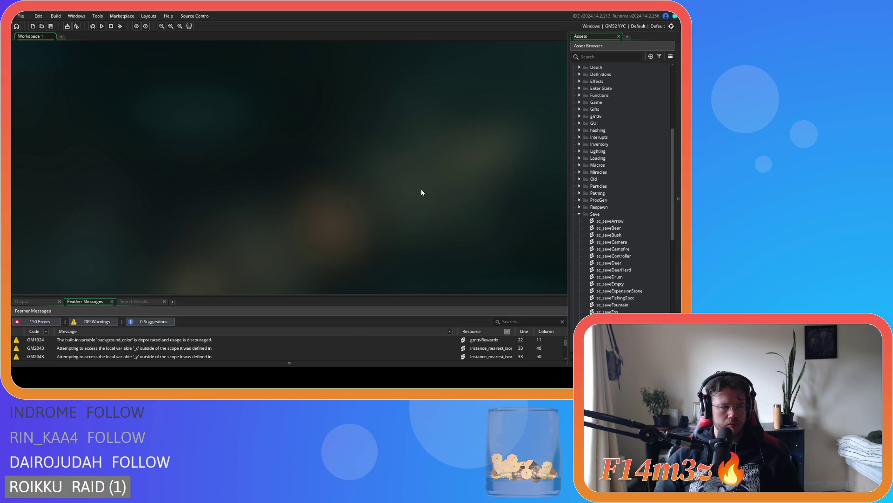
{"action": "key", "text": "ctrl+shift+f"}
Step: Find all project uses of global.previousLevel and review the result list
{"action": "type", "text": "glob"}
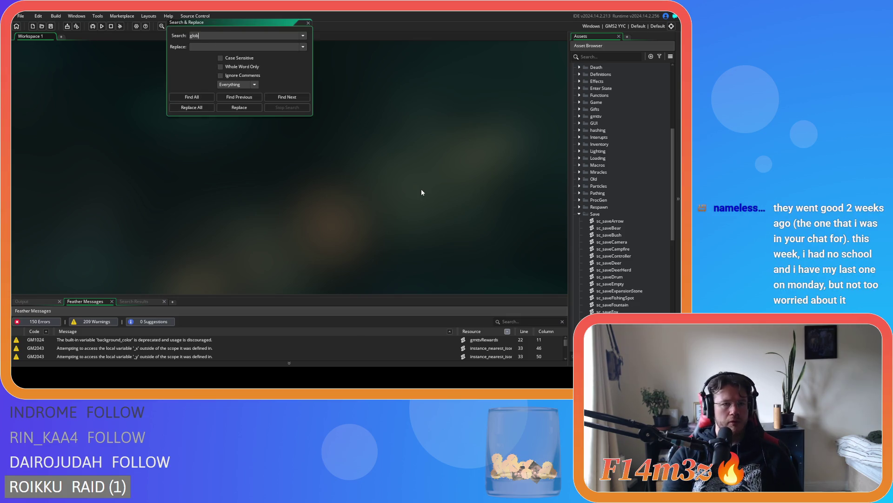
{"action": "type", "text": "al.pre"}
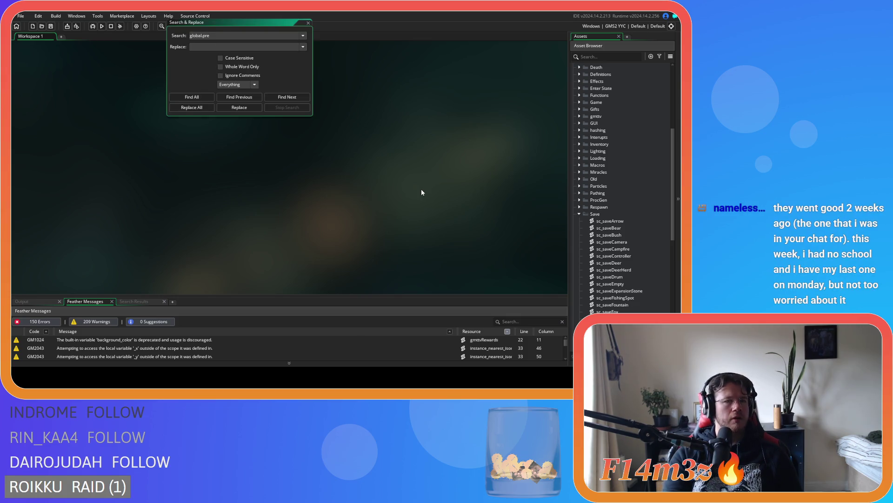
{"action": "type", "text": "viousle"}
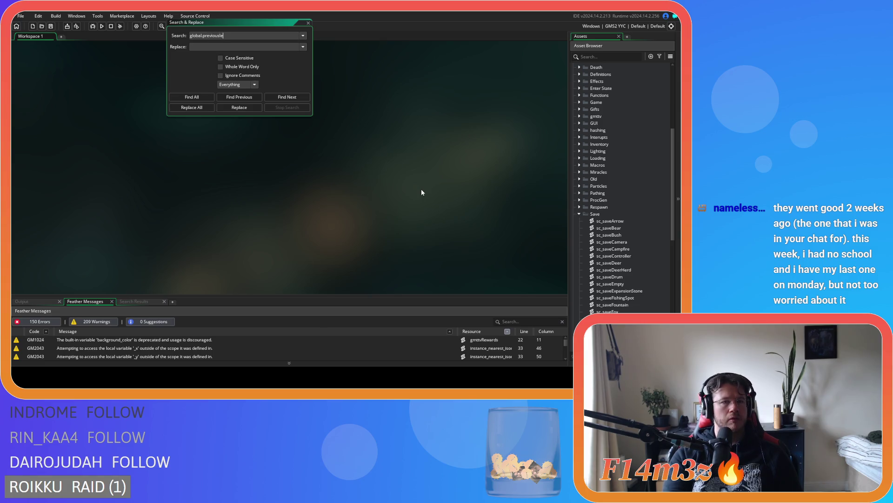
{"action": "type", "text": "evel"}
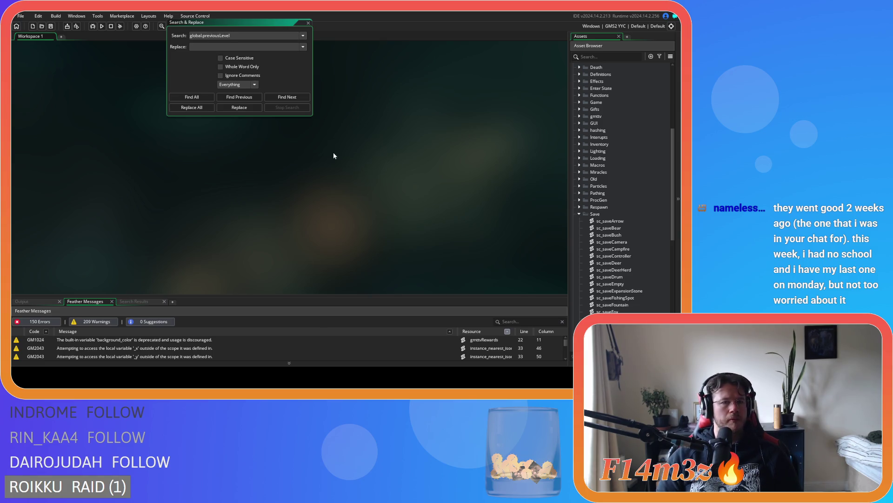
{"action": "left_click", "coordinate": [191, 97]}
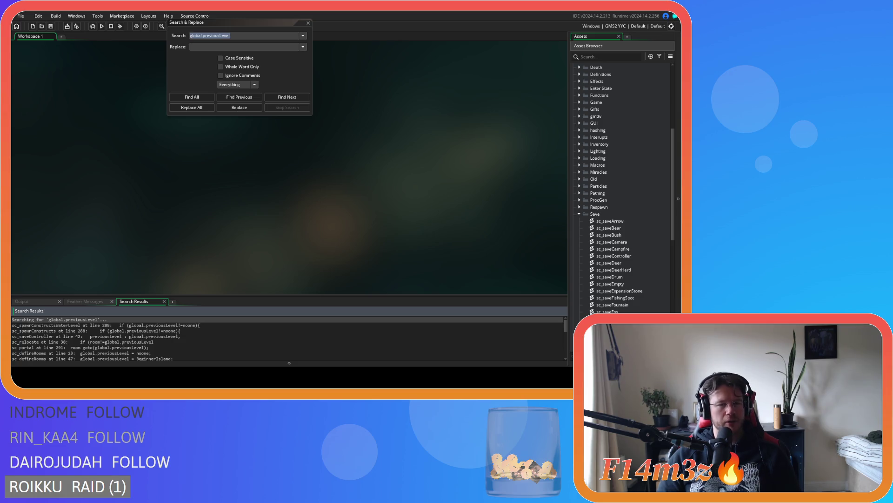
{"action": "mouse_move", "coordinate": [249, 24]}
{"action": "left_mouse_down"}
{"action": "mouse_move", "coordinate": [320, 65]}
{"action": "mouse_move", "coordinate": [305, 56]}
{"action": "mouse_move", "coordinate": [304, 70]}
{"action": "left_mouse_up"}
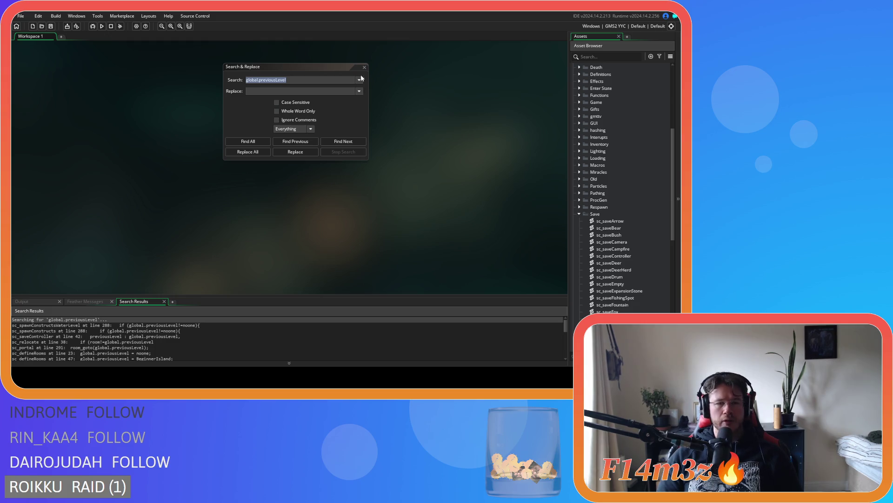
{"action": "left_click_drag", "start_coordinate": [325, 70], "coordinate": [323, 61]}
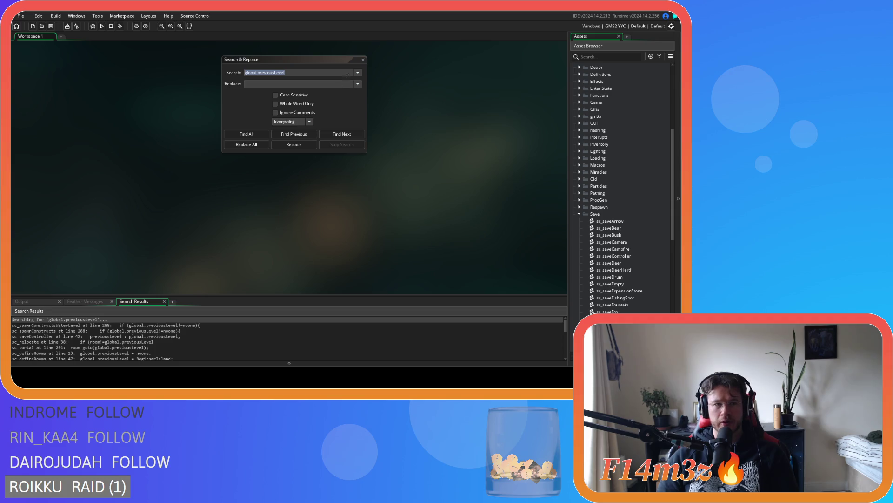
{"action": "left_click", "coordinate": [363, 59]}
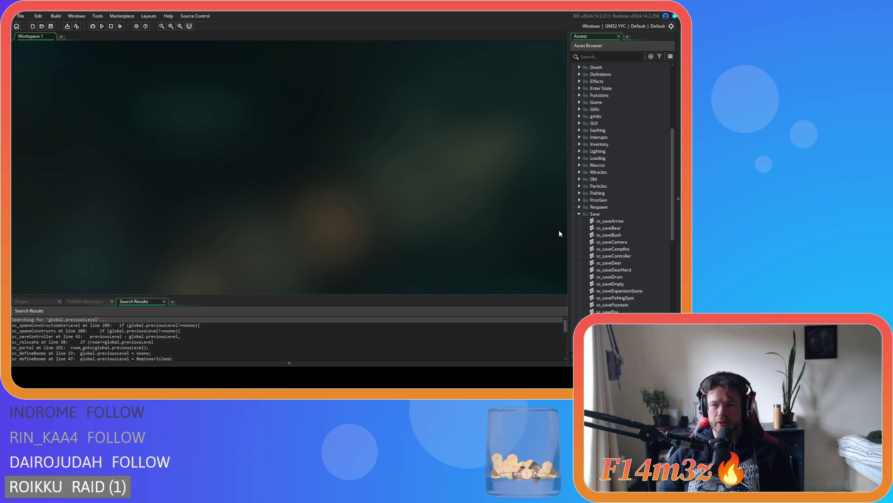
Step: Collapse the Save folder and select the sc_saveController match at line 42
{"action": "left_click", "coordinate": [579, 214]}
{"action": "scroll", "coordinate": [607, 207], "scroll_direction": "up", "scroll_amount": 3}
{"action": "scroll", "coordinate": [607, 208], "scroll_direction": "down", "scroll_amount": 3}
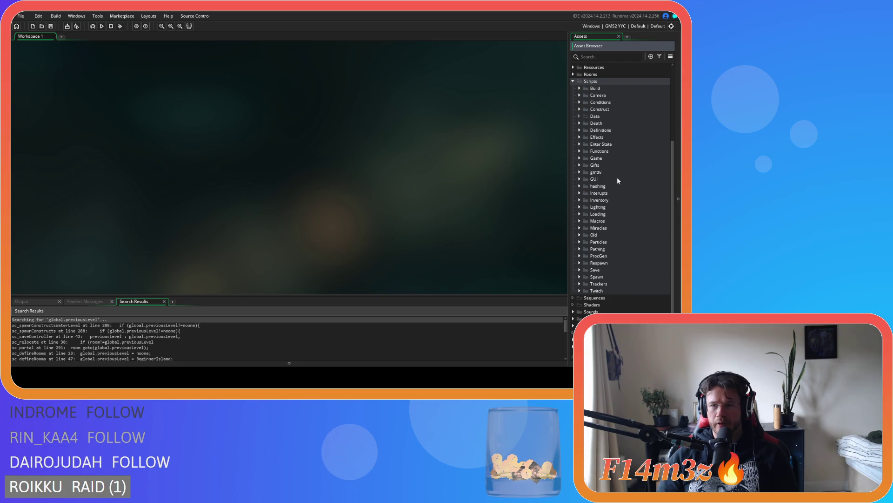
{"action": "left_click", "coordinate": [535, 135]}
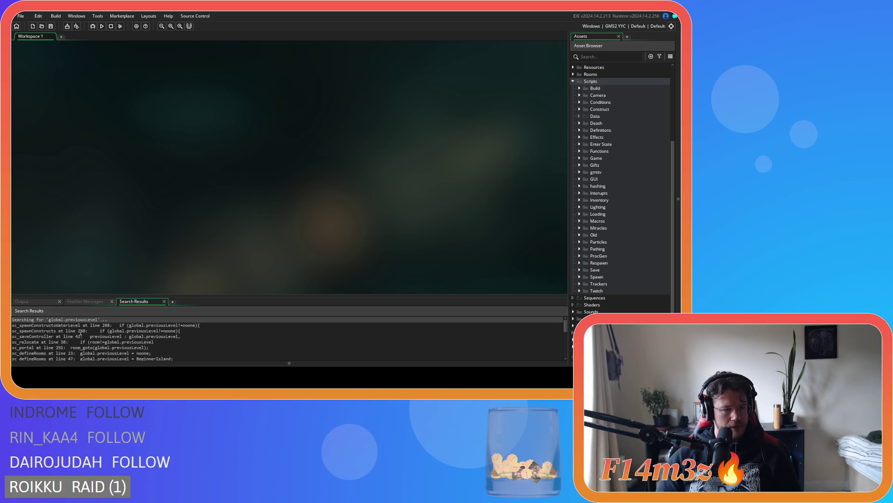
{"action": "left_click", "coordinate": [58, 335]}
Step: Open sc_saveController at line 42, the previousLevel : global.previousLevel entry
{"action": "double_click", "coordinate": [73, 337]}
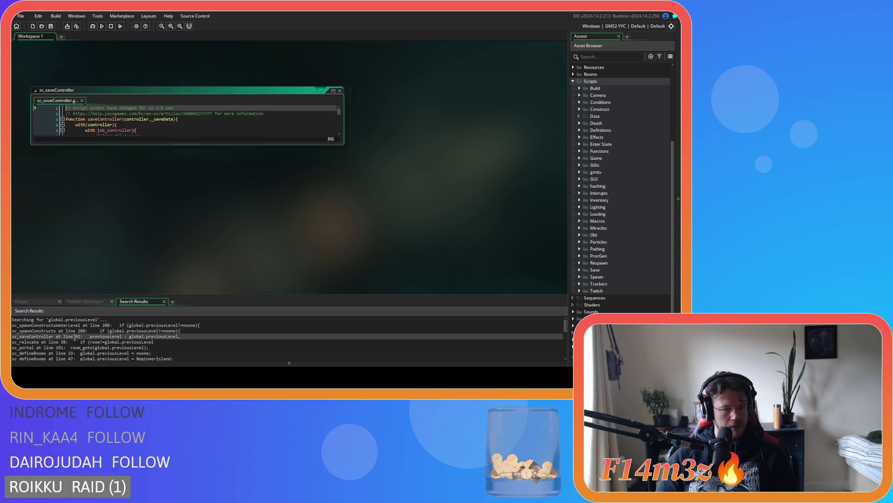
{"action": "scroll", "coordinate": [264, 164], "scroll_direction": "up", "scroll_amount": 3}
{"action": "left_click", "coordinate": [243, 136]}
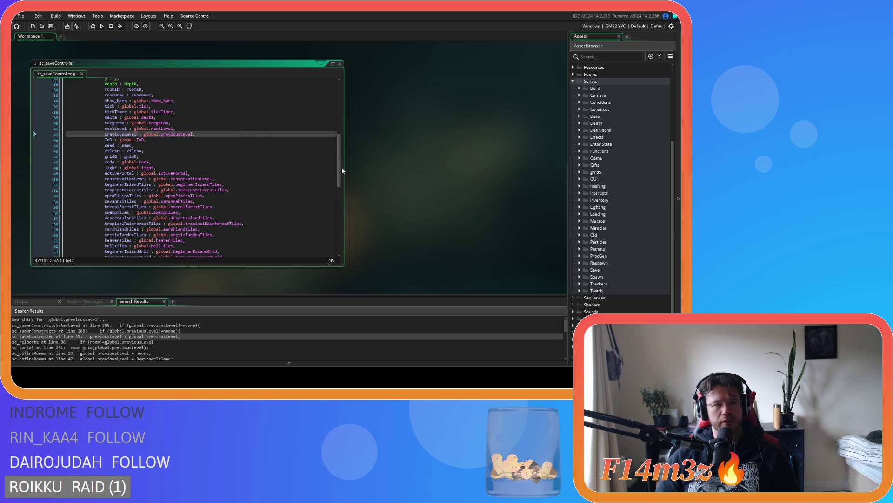
{"action": "left_click", "coordinate": [451, 224]}
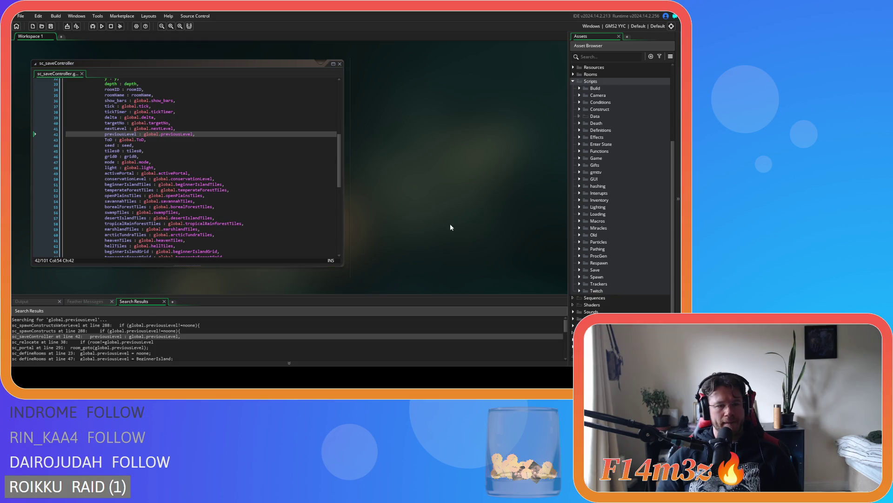
{"action": "key", "text": "ctrl+shift+f"}
{"action": "type", "text": "global.nextLev"}
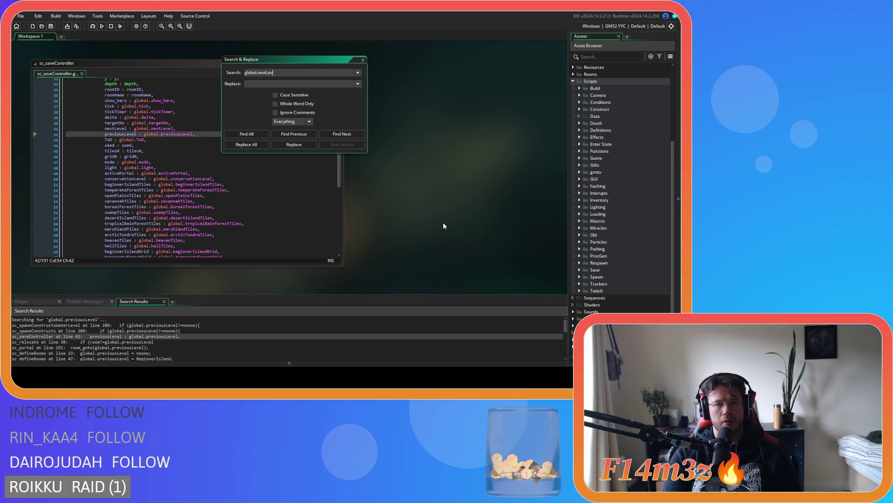
Step: Find all uses of global.nextLevel and jump to its sc_saveController line
{"action": "left_click", "coordinate": [246, 134]}
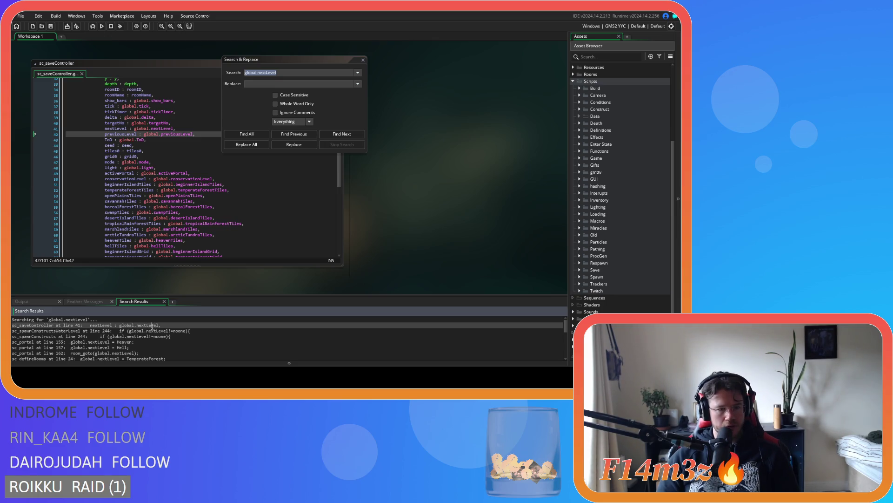
{"action": "double_click", "coordinate": [152, 325]}
{"action": "left_click", "coordinate": [363, 59]}
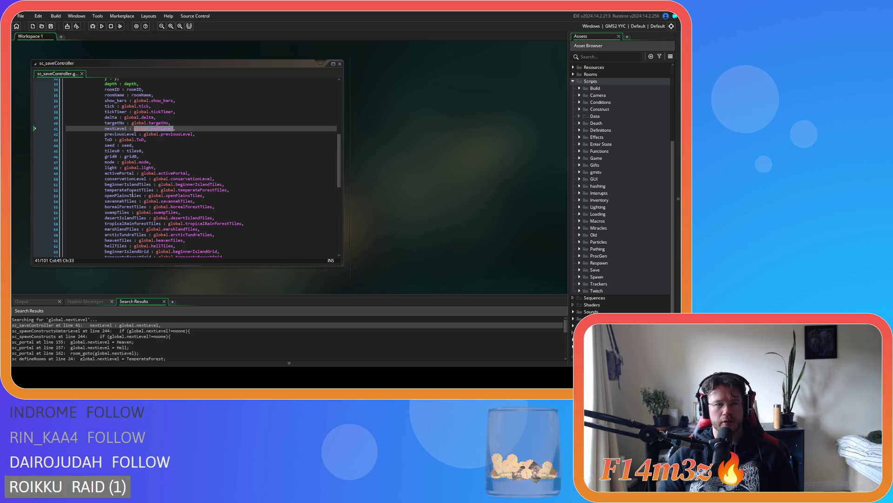
{"action": "left_click", "coordinate": [222, 134]}
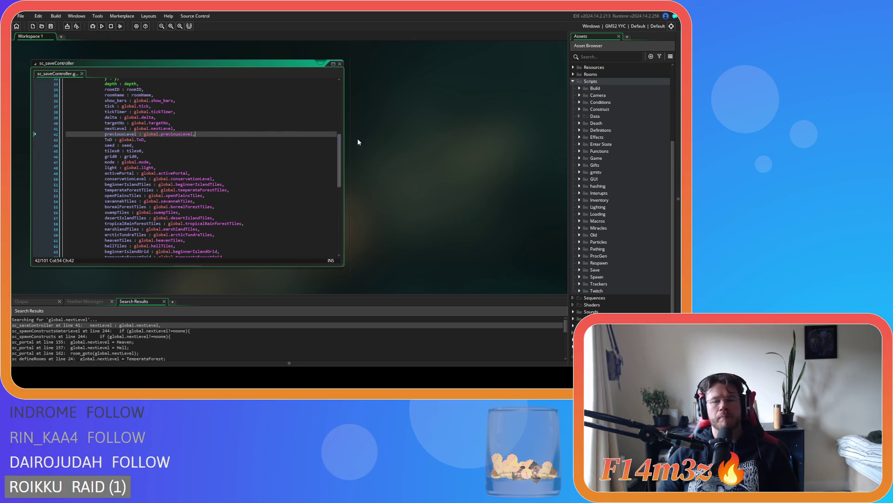
Step: Close all script editors and collapse the Scripts folder
{"action": "right_click", "coordinate": [377, 149]}
{"action": "mouse_move", "coordinate": [393, 158]}
{"action": "left_click", "coordinate": [421, 173]}
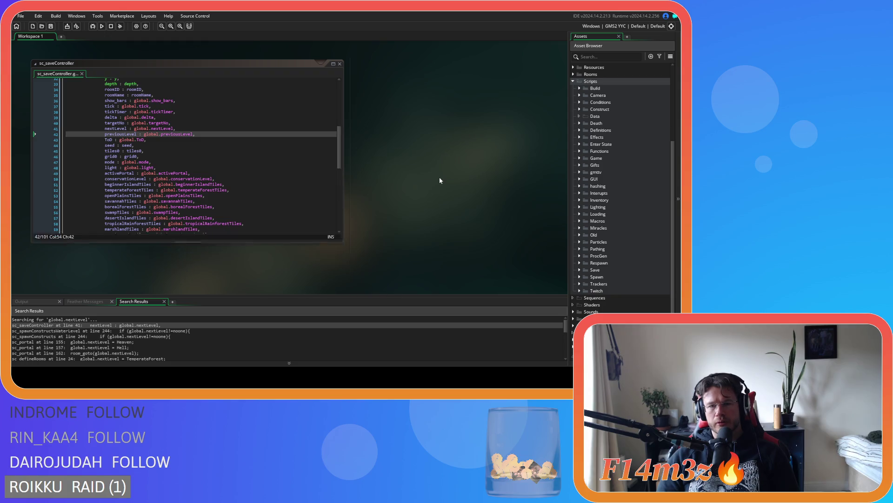
{"action": "scroll", "coordinate": [612, 160], "scroll_direction": "up", "scroll_amount": 3}
{"action": "left_click", "coordinate": [573, 153]}
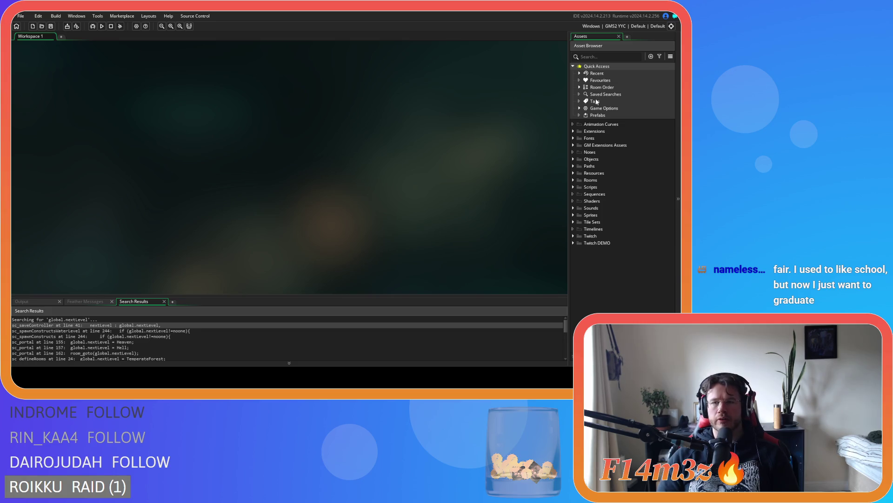
Step: Set the build target output to GMS2 VM and run the game with F5
{"action": "left_click", "coordinate": [616, 26]}
{"action": "left_click", "coordinate": [479, 46]}
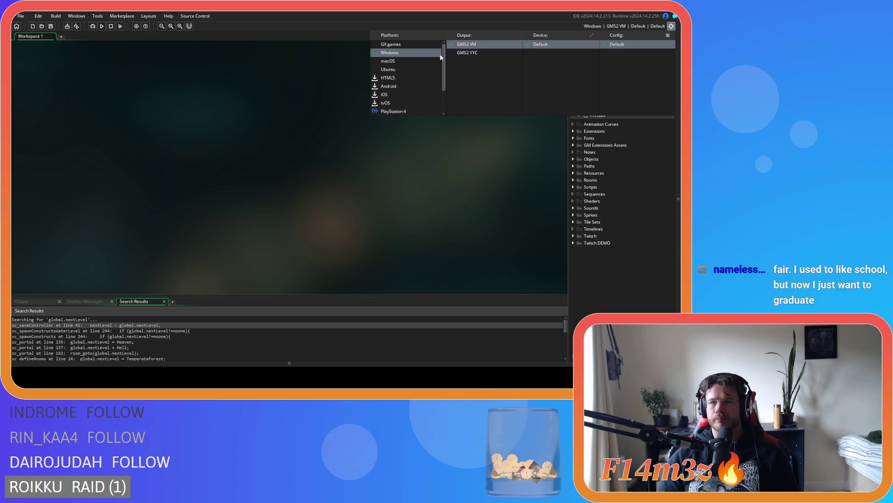
{"action": "left_click", "coordinate": [201, 126]}
{"action": "key", "text": "F5"}
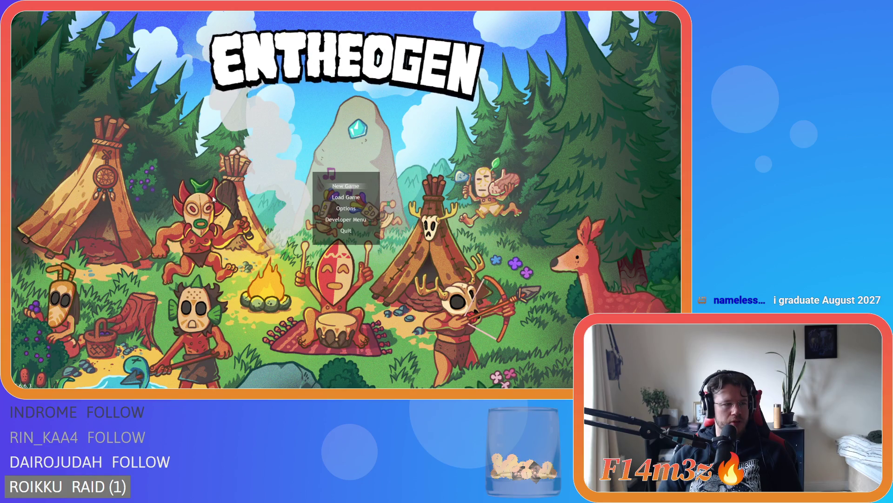
Step: Browse the Entheogen main menu choices between New Game and Load Game
{"action": "key", "text": "Down"}
{"action": "key", "text": "Up"}
{"action": "key", "text": "Down"}
{"action": "key", "text": "Up"}
{"action": "key", "text": "Down"}
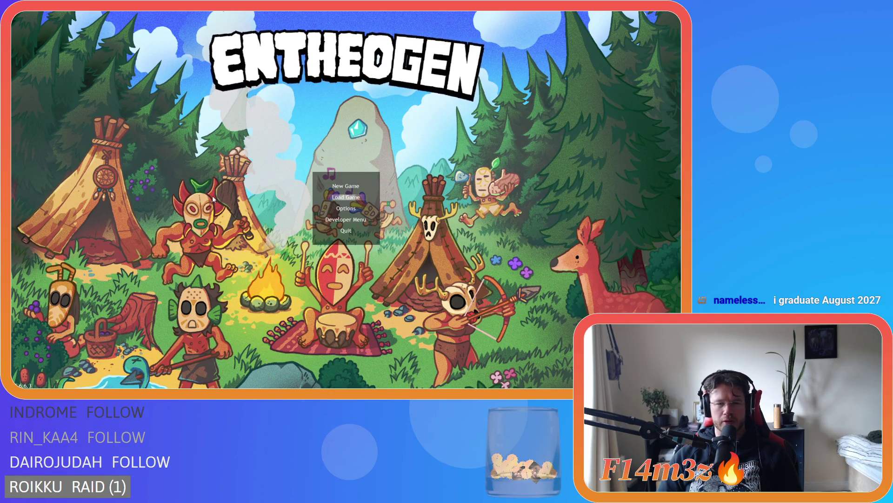
{"action": "key", "text": "Up"}
{"action": "key", "text": "Down"}
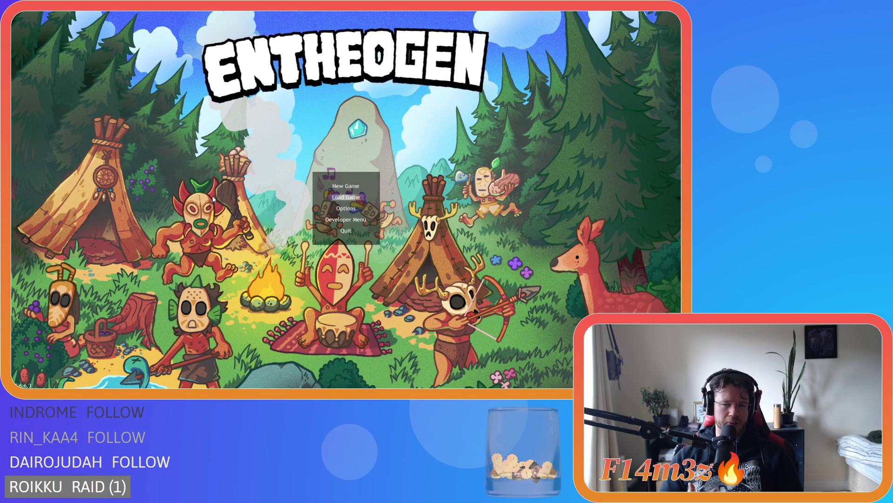
{"action": "key", "text": "Up"}
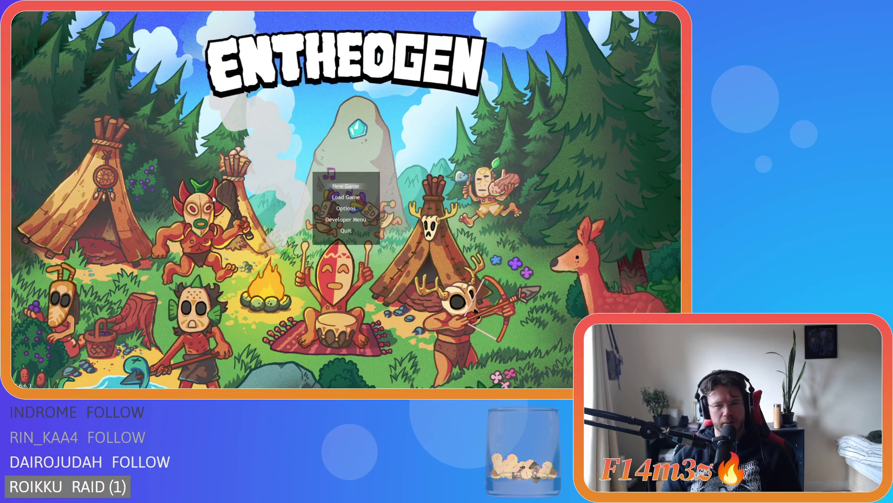
{"action": "key", "text": "Down"}
{"action": "key", "text": "Down"}
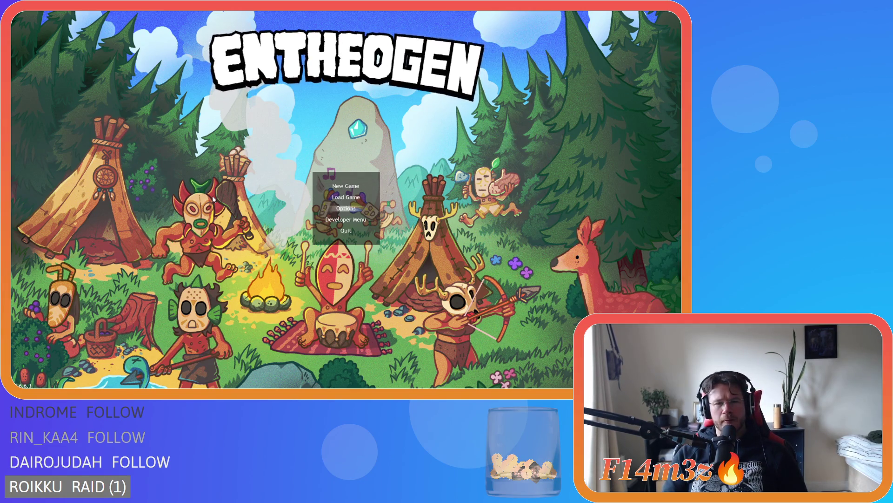
Step: Open Options > Sound, back out, and start a New Game
{"action": "key", "text": "Return"}
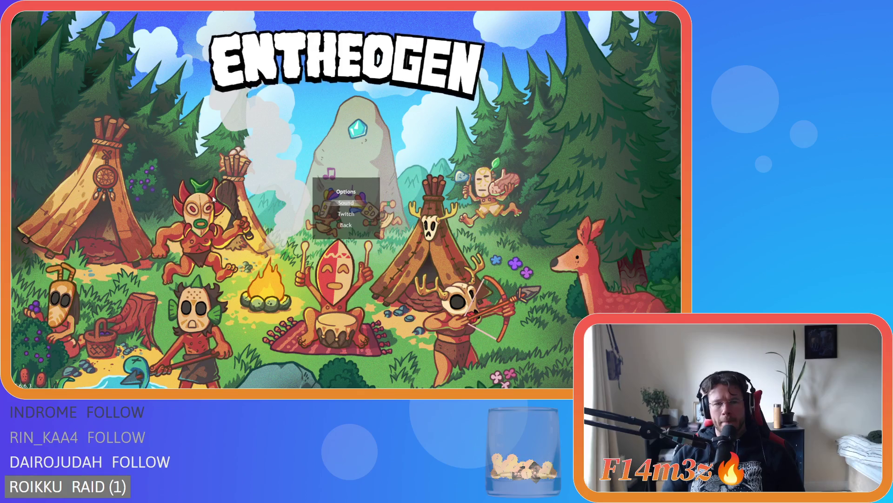
{"action": "key", "text": "Return"}
{"action": "key", "text": "Escape"}
{"action": "key", "text": "Escape"}
{"action": "key", "text": "Up"}
{"action": "key", "text": "Up"}
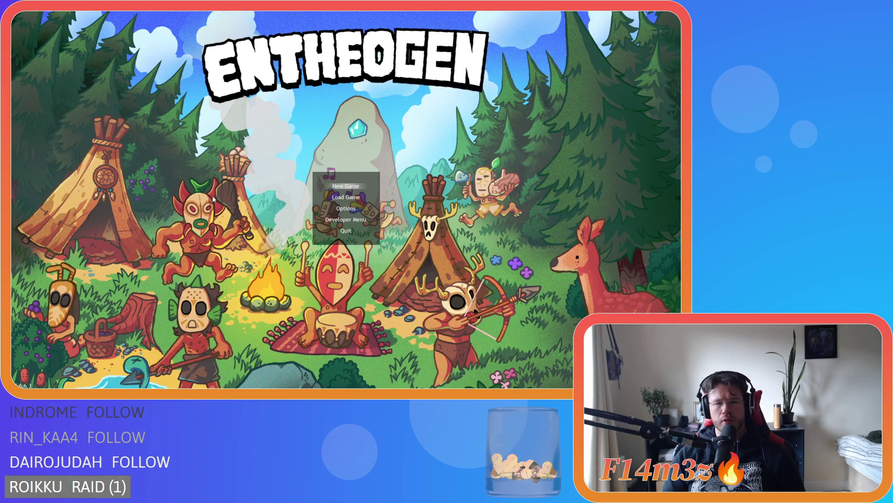
{"action": "key", "text": "Return"}
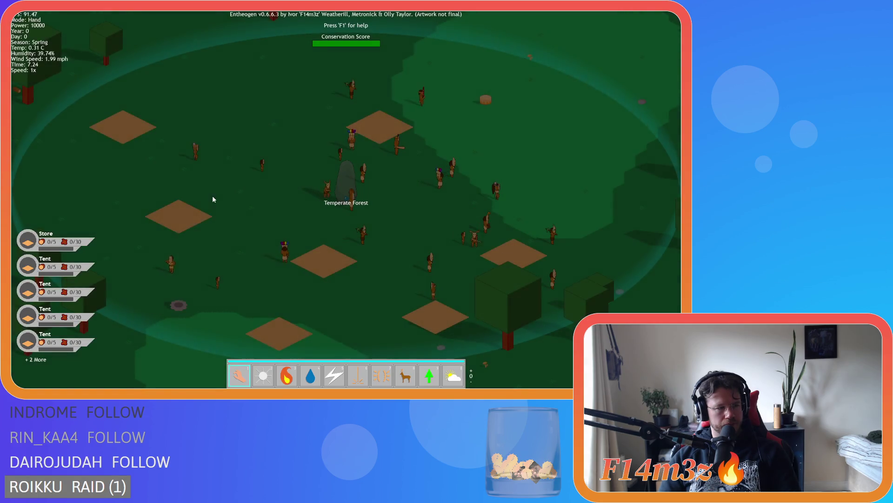
Step: Let the simulation run briefly while panning and zooming the camera over the camp
{"action": "key", "text": "space"}
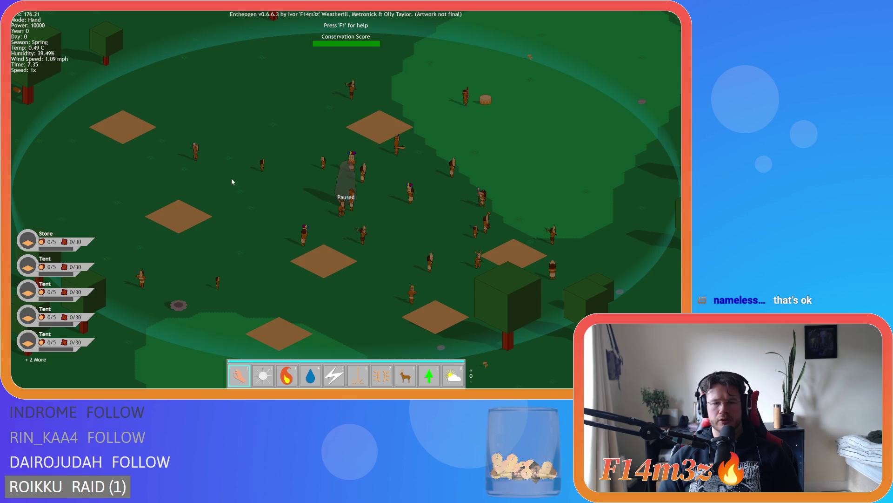
{"action": "key", "text": "space"}
{"action": "key", "text": "d"}
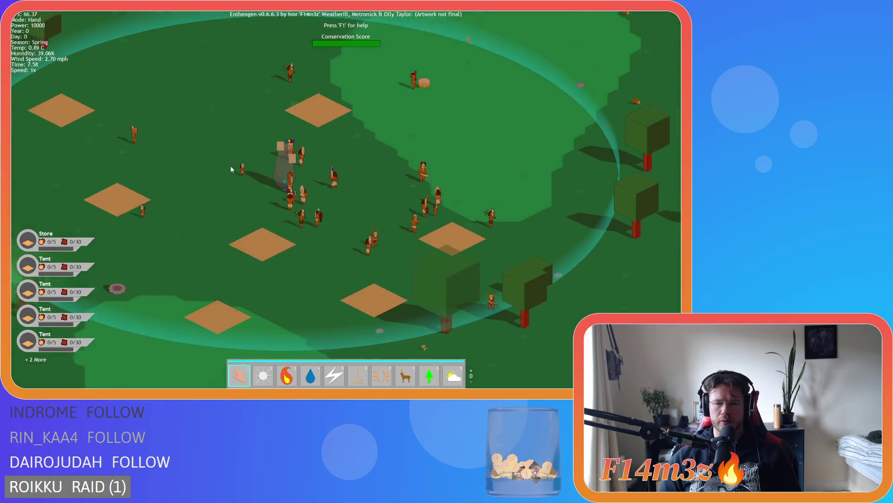
{"action": "key", "text": "a"}
{"action": "key", "text": "s"}
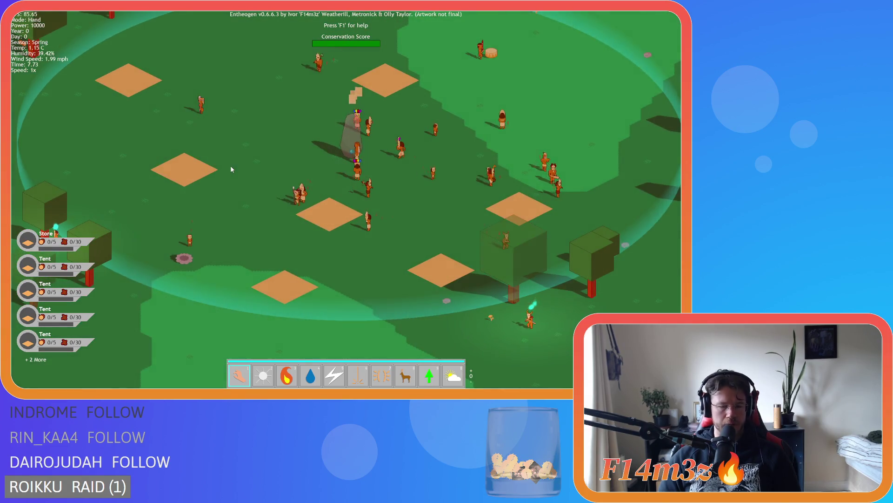
{"action": "key", "text": "w"}
{"action": "scroll", "coordinate": [230, 166], "scroll_direction": "down", "scroll_amount": 3}
{"action": "scroll", "coordinate": [230, 166], "scroll_direction": "up", "scroll_amount": 3}
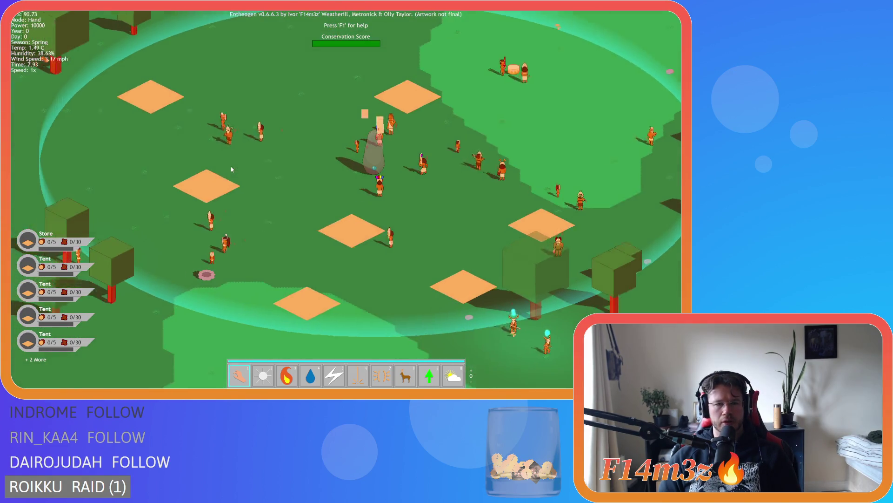
{"action": "scroll", "coordinate": [231, 166], "scroll_direction": "down", "scroll_amount": 5}
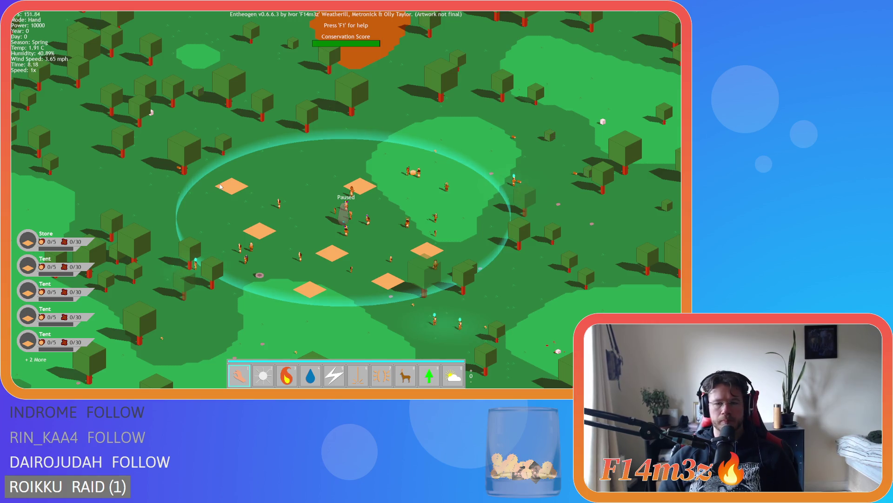
Step: Zoom in and out over the forest to locate the stone stairway with the glowing portal
{"action": "scroll", "coordinate": [220, 184], "scroll_direction": "down", "scroll_amount": 10}
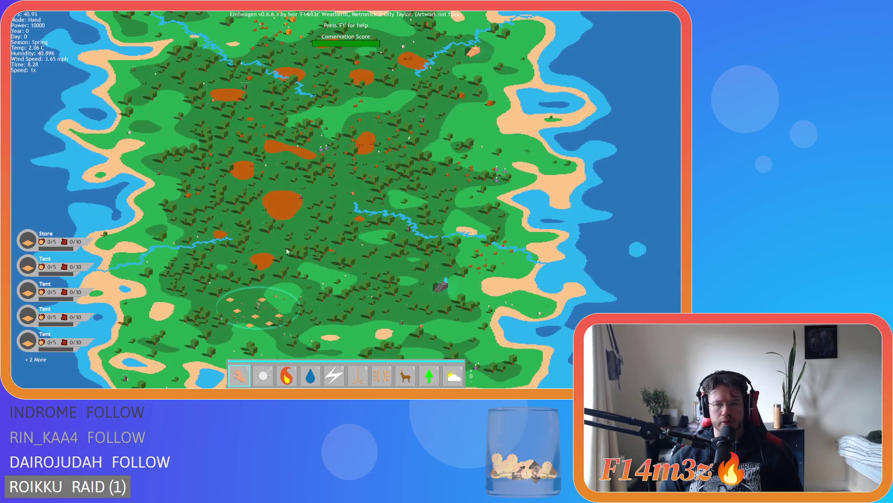
{"action": "scroll", "coordinate": [397, 290], "scroll_direction": "up", "scroll_amount": 10}
{"action": "scroll", "coordinate": [397, 290], "scroll_direction": "down", "scroll_amount": 5}
{"action": "scroll", "coordinate": [331, 233], "scroll_direction": "up", "scroll_amount": 3}
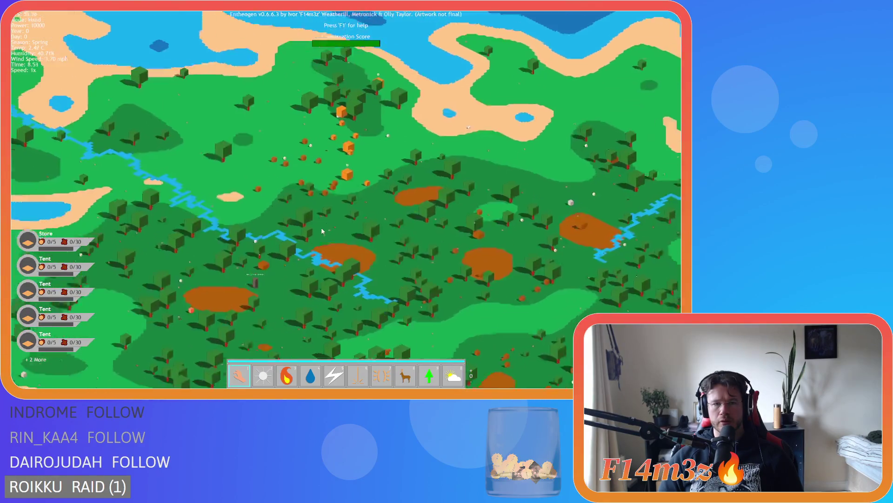
{"action": "scroll", "coordinate": [322, 231], "scroll_direction": "down", "scroll_amount": 5}
{"action": "scroll", "coordinate": [407, 268], "scroll_direction": "up", "scroll_amount": 2}
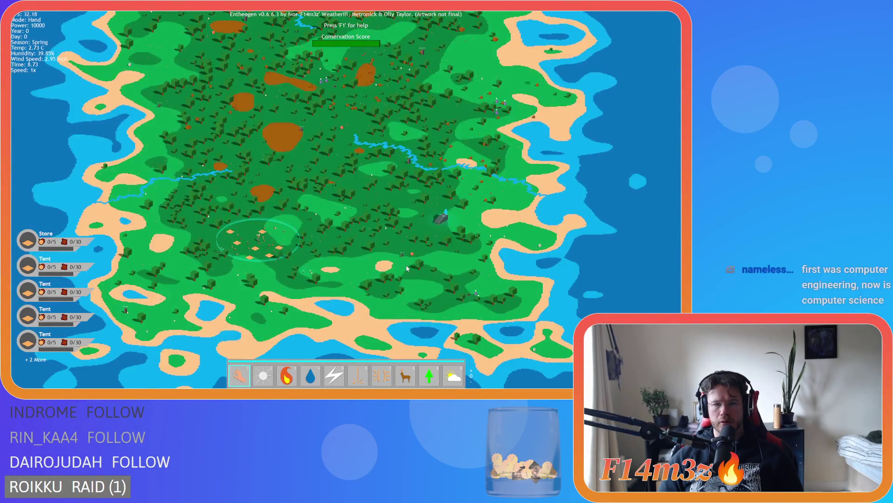
{"action": "scroll", "coordinate": [407, 268], "scroll_direction": "down", "scroll_amount": 2}
{"action": "scroll", "coordinate": [407, 268], "scroll_direction": "up", "scroll_amount": 6}
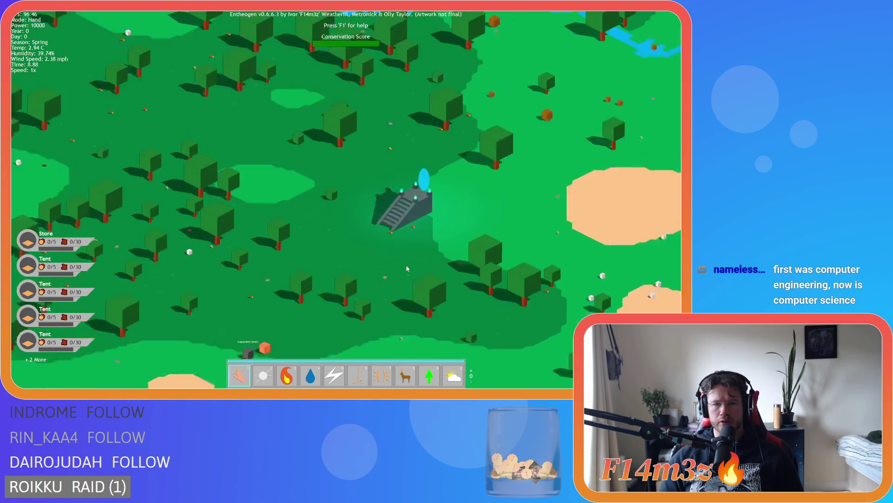
{"action": "scroll", "coordinate": [407, 268], "scroll_direction": "down", "scroll_amount": 4}
{"action": "scroll", "coordinate": [407, 268], "scroll_direction": "up", "scroll_amount": 5}
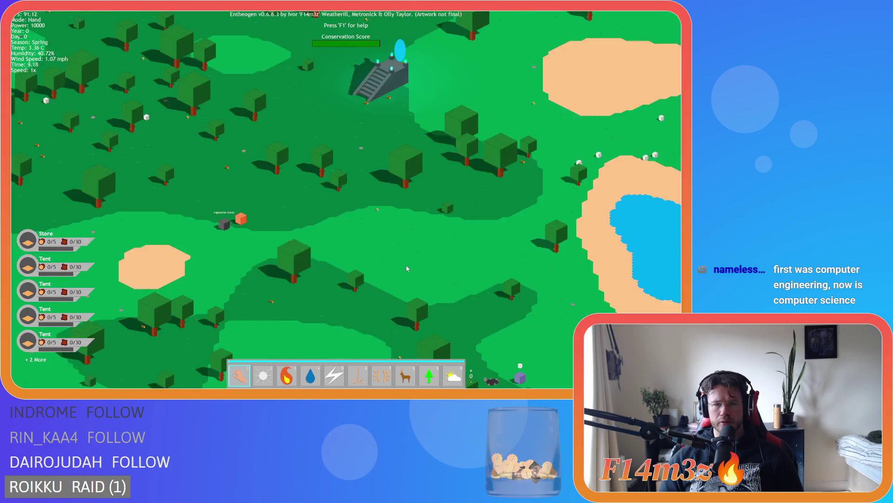
{"action": "scroll", "coordinate": [331, 244], "scroll_direction": "up", "scroll_amount": 5}
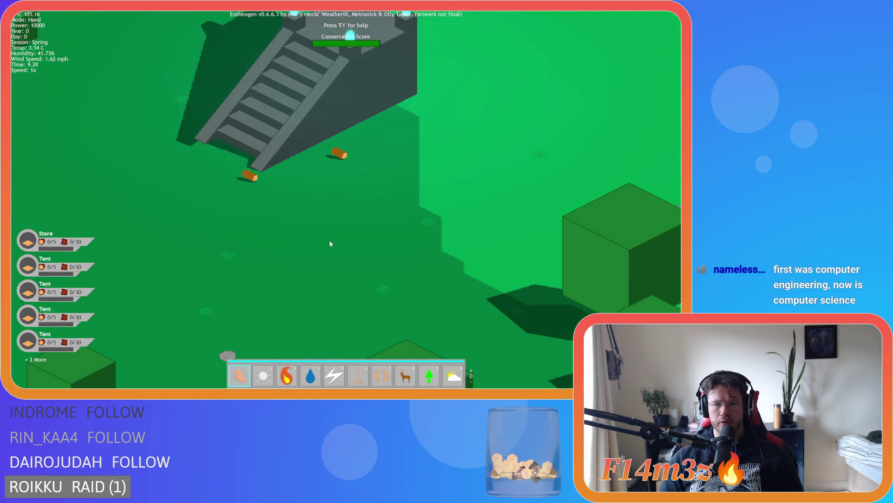
{"action": "scroll", "coordinate": [331, 243], "scroll_direction": "down", "scroll_amount": 2}
{"action": "scroll", "coordinate": [330, 243], "scroll_direction": "down", "scroll_amount": 5}
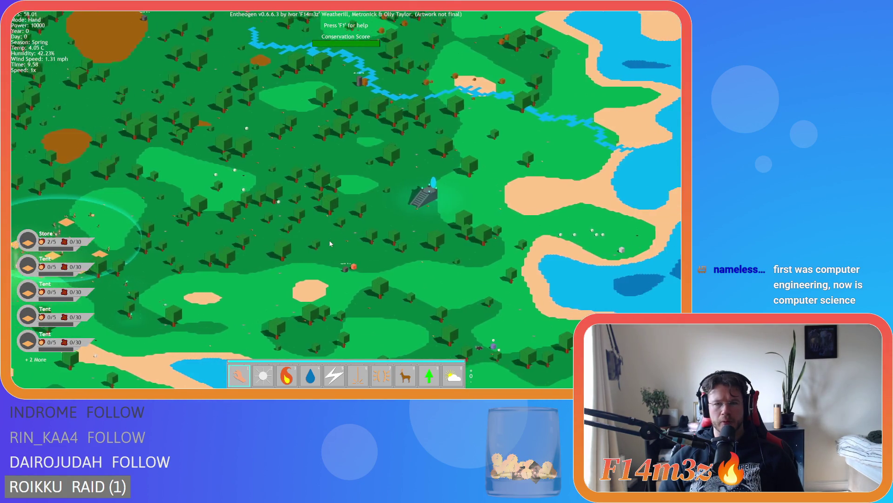
{"action": "scroll", "coordinate": [331, 243], "scroll_direction": "up", "scroll_amount": 5}
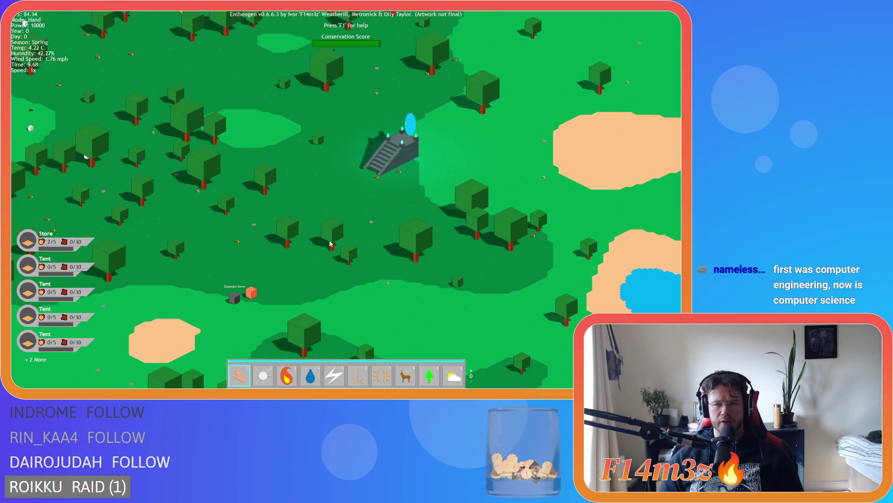
{"action": "scroll", "coordinate": [311, 239], "scroll_direction": "down", "scroll_amount": 3}
{"action": "scroll", "coordinate": [311, 238], "scroll_direction": "up", "scroll_amount": 3}
{"action": "scroll", "coordinate": [307, 240], "scroll_direction": "down", "scroll_amount": 6}
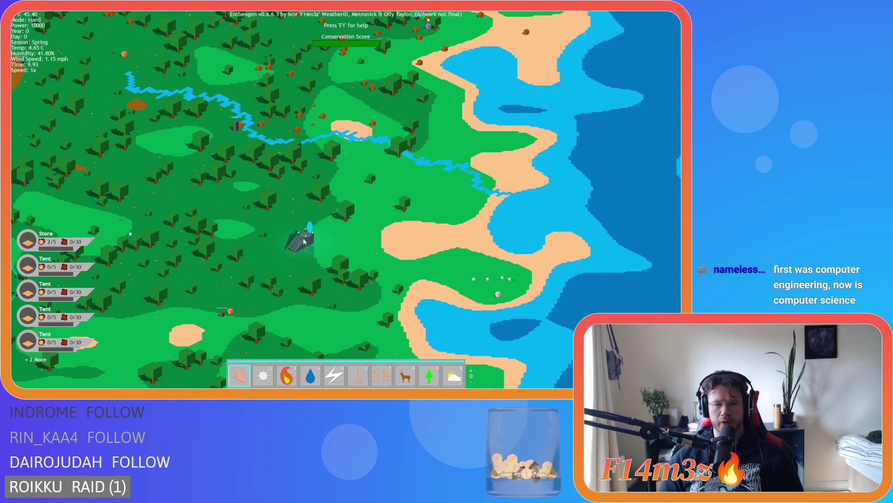
Step: Pan the view back toward the camp and quit the game with Escape and Y
{"action": "key", "text": "a"}
{"action": "key", "text": "s"}
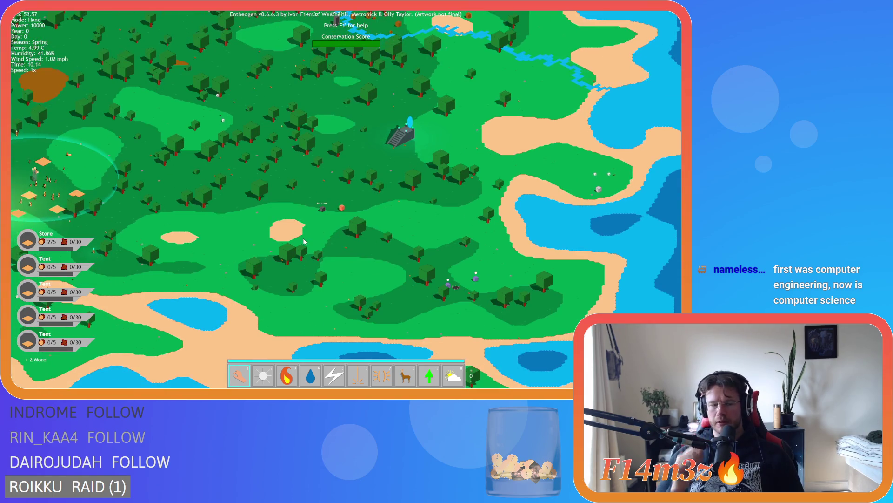
{"action": "key", "text": "w"}
{"action": "key", "text": "a"}
{"action": "key", "text": "Escape"}
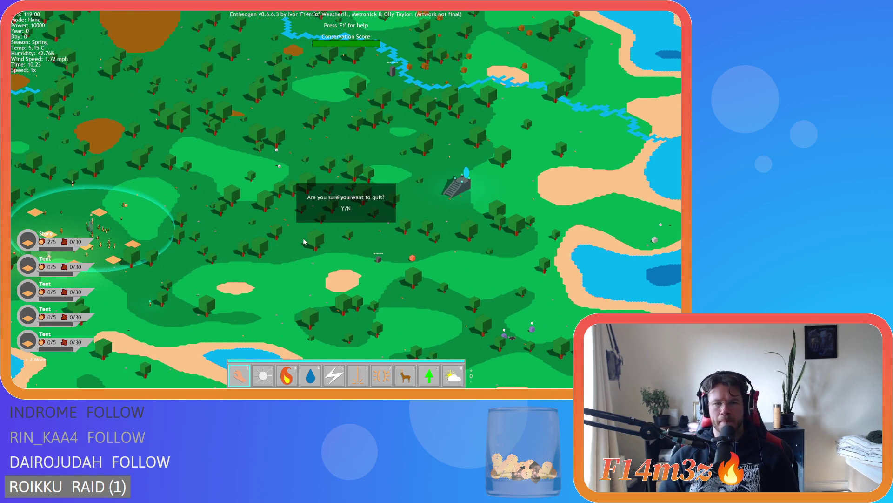
{"action": "key", "text": "y"}
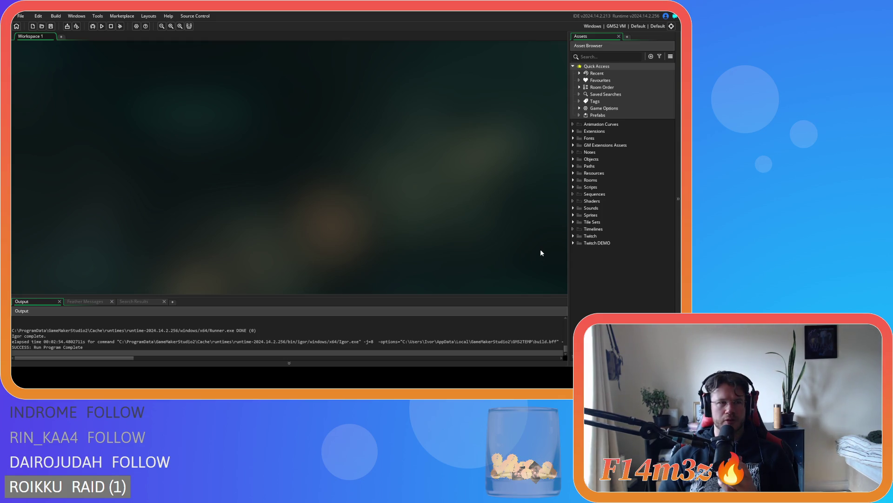
Step: Expand Objects > Game, collapsing Animal, and open the ob_loader object editor
{"action": "left_click", "coordinate": [573, 159]}
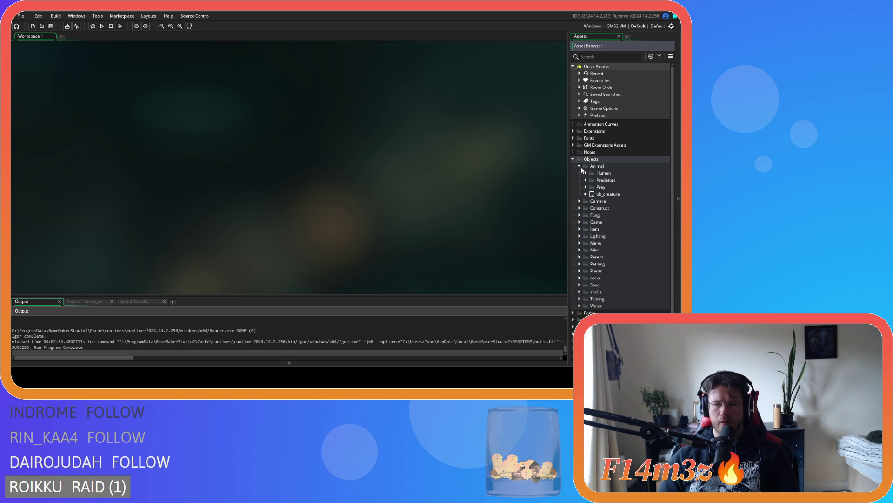
{"action": "left_click", "coordinate": [580, 167]}
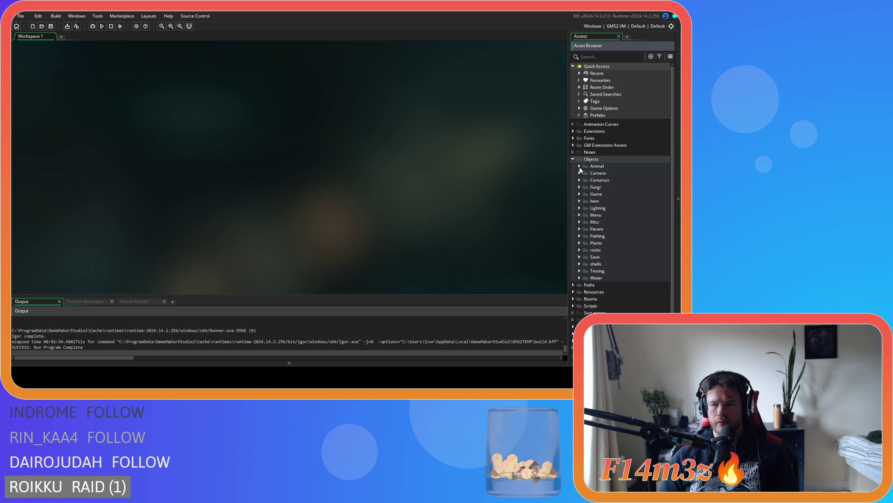
{"action": "left_click", "coordinate": [579, 194]}
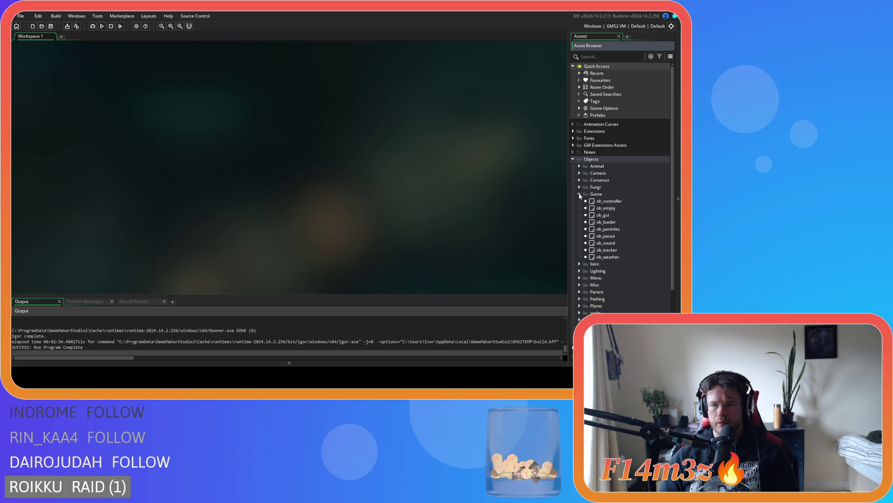
{"action": "left_click", "coordinate": [599, 223]}
{"action": "double_click", "coordinate": [600, 223]}
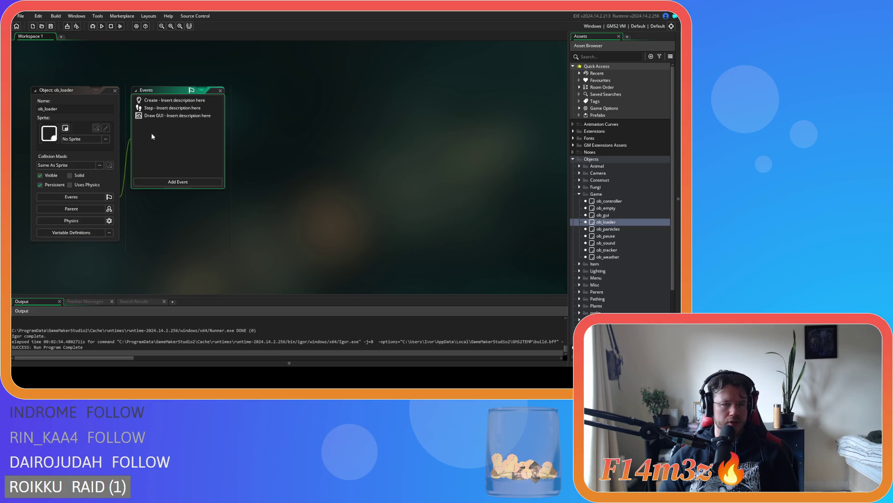
{"action": "left_click", "coordinate": [159, 111]}
{"action": "key", "text": "Up"}
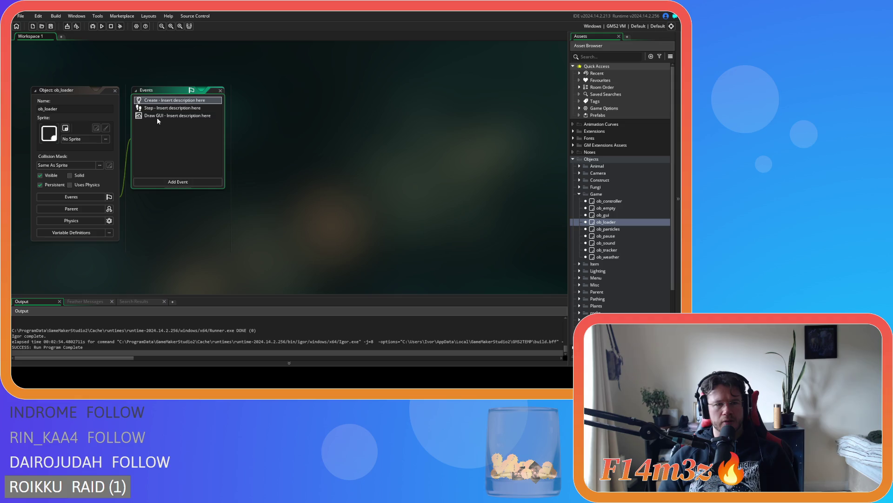
{"action": "key", "text": "Down"}
{"action": "key", "text": "Down"}
{"action": "key", "text": "Up"}
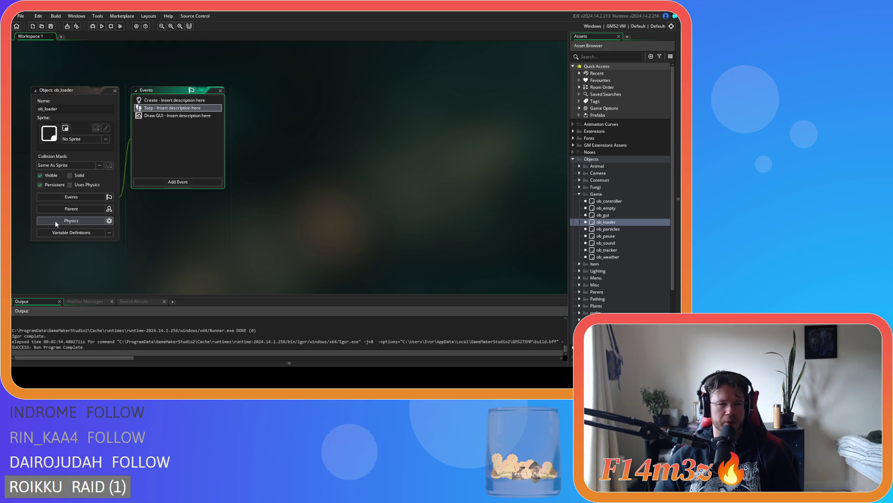
{"action": "left_click", "coordinate": [172, 116]}
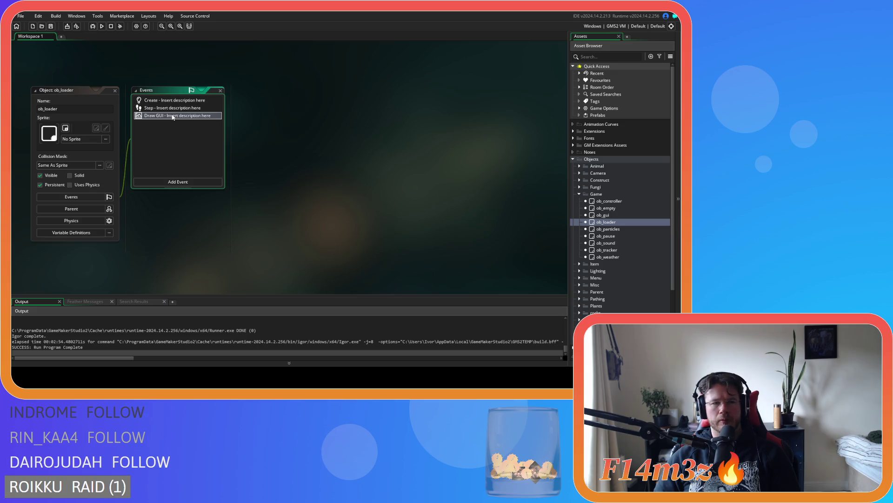
{"action": "scroll", "coordinate": [534, 155], "scroll_direction": "down", "scroll_amount": 5}
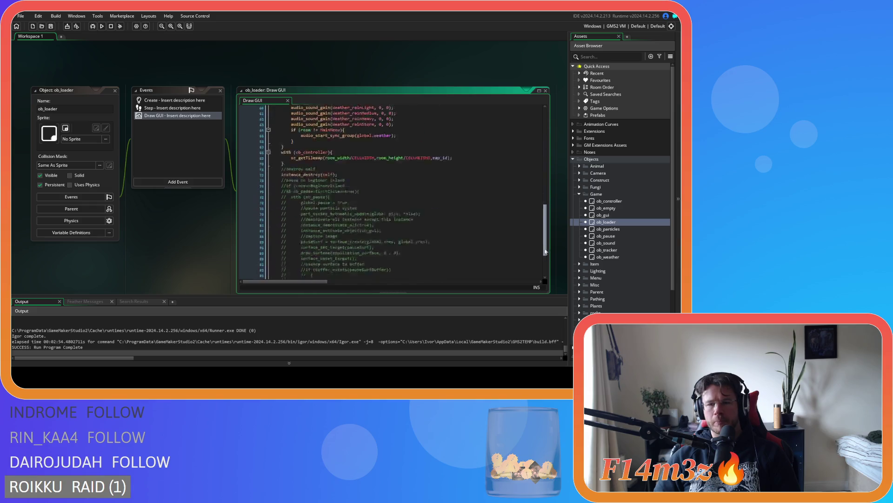
Step: Review the Draw GUI bgmVol check and camera_get_view_x lines, then open ob_loader's Step event
{"action": "scroll", "coordinate": [533, 155], "scroll_direction": "up", "scroll_amount": 4}
{"action": "scroll", "coordinate": [534, 155], "scroll_direction": "up", "scroll_amount": 1}
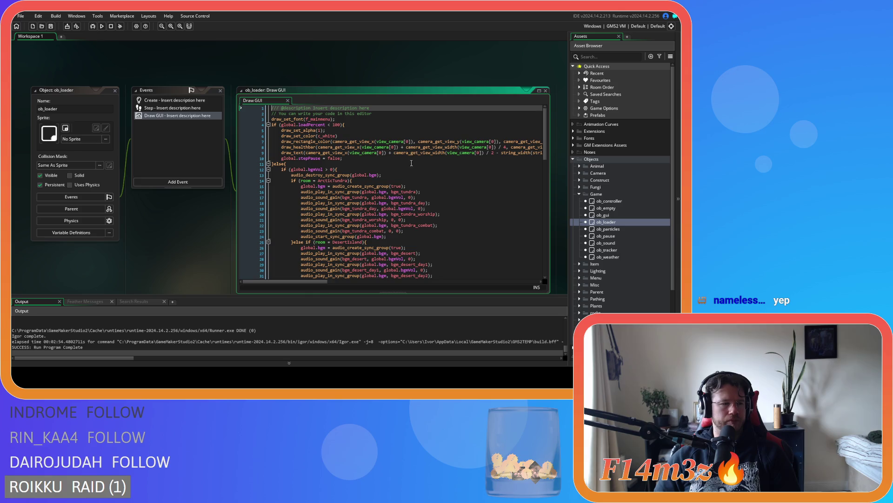
{"action": "left_click", "coordinate": [449, 169]}
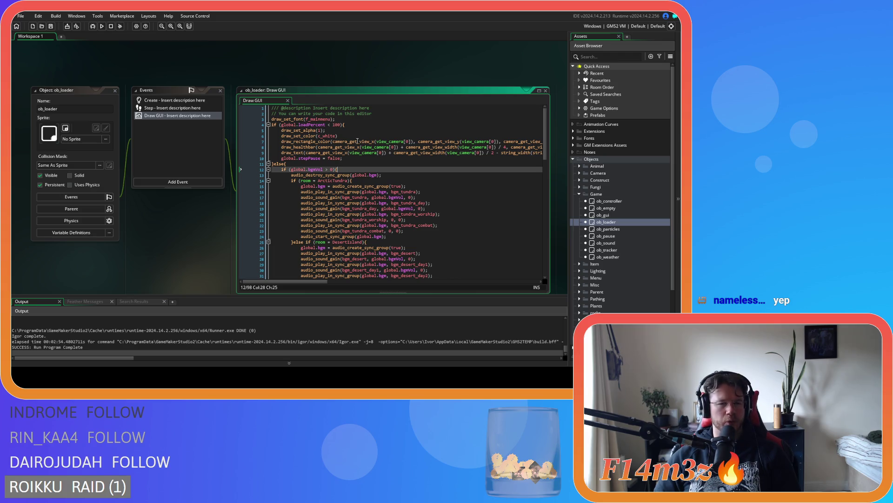
{"action": "key", "text": "Left"}
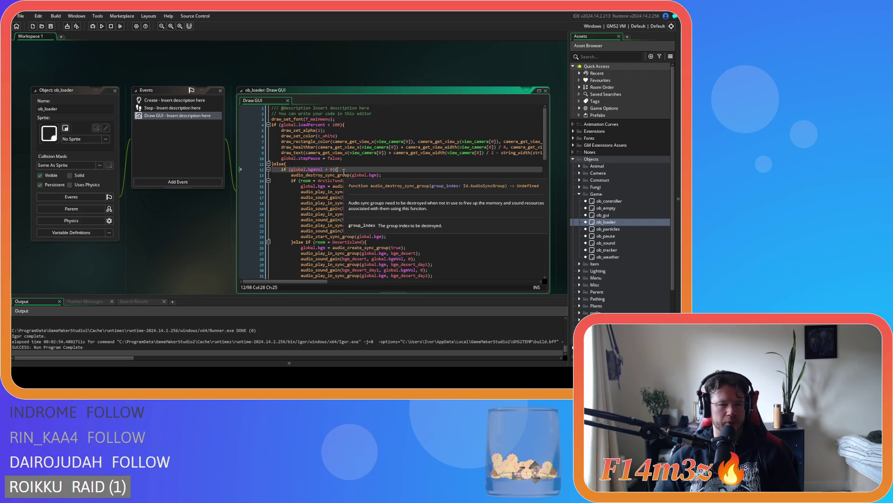
{"action": "mouse_move", "coordinate": [364, 173]}
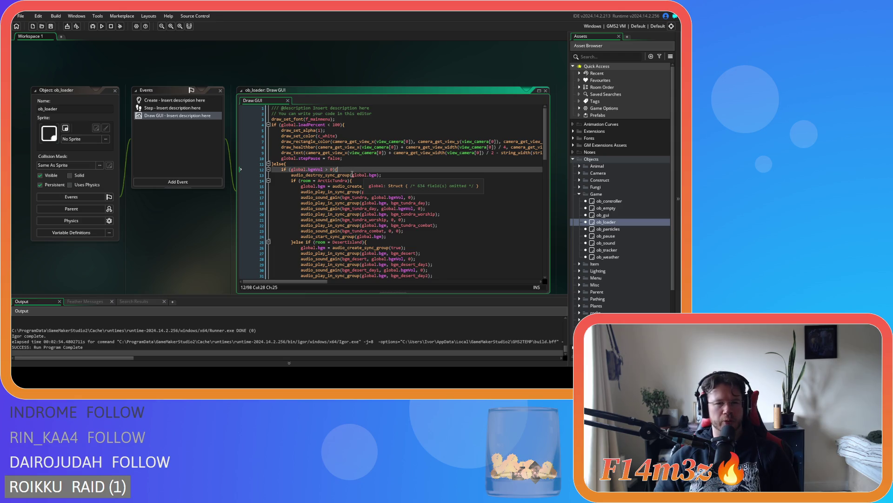
{"action": "key", "text": "Up"}
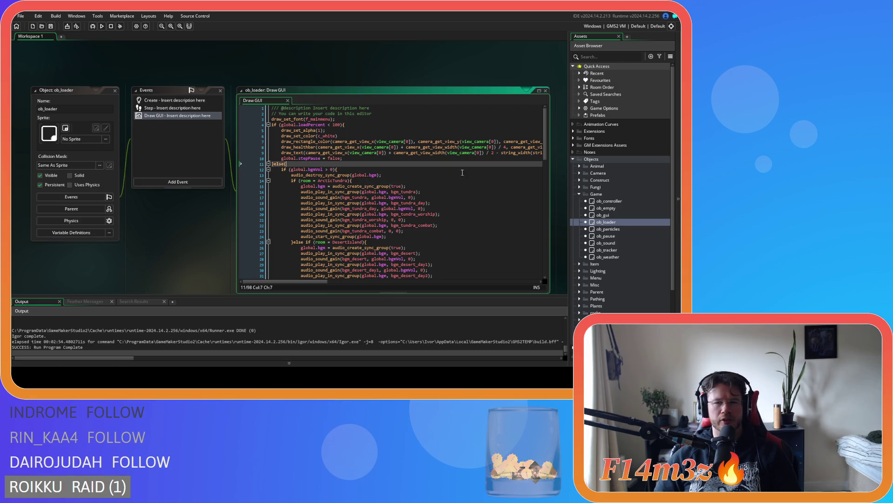
{"action": "left_click", "coordinate": [362, 141]}
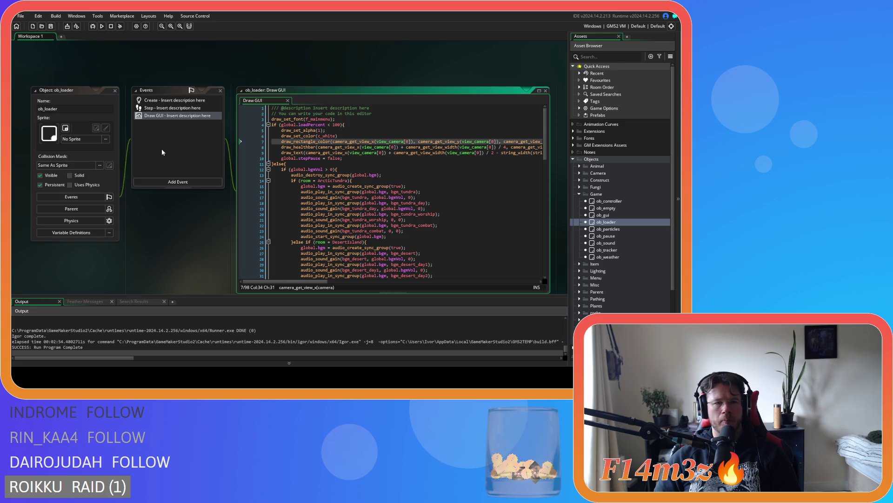
{"action": "left_click", "coordinate": [172, 107]}
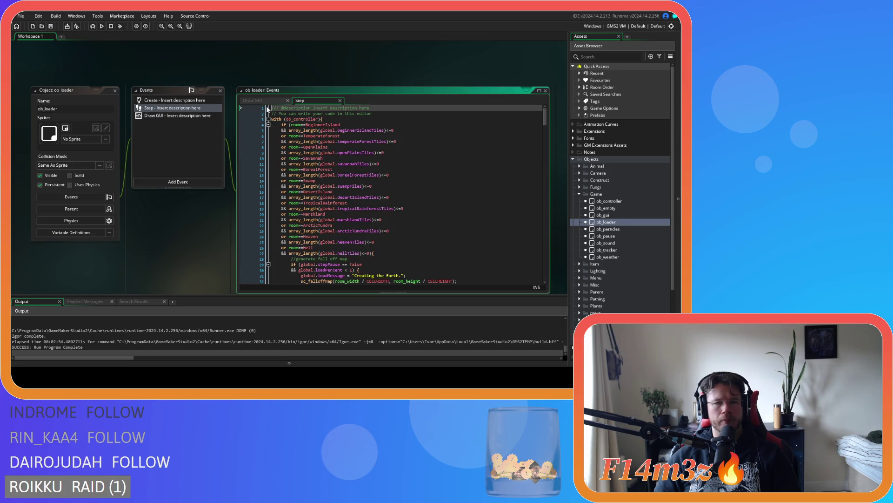
{"action": "mouse_move", "coordinate": [546, 119]}
{"action": "left_mouse_down"}
{"action": "mouse_move", "coordinate": [535, 277]}
{"action": "mouse_move", "coordinate": [531, 262]}
{"action": "left_mouse_up"}
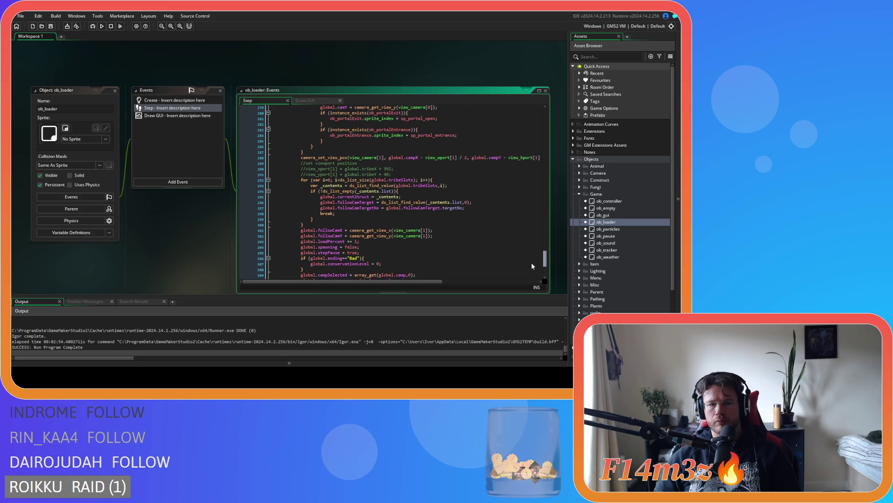
{"action": "scroll", "coordinate": [531, 263], "scroll_direction": "up", "scroll_amount": 6}
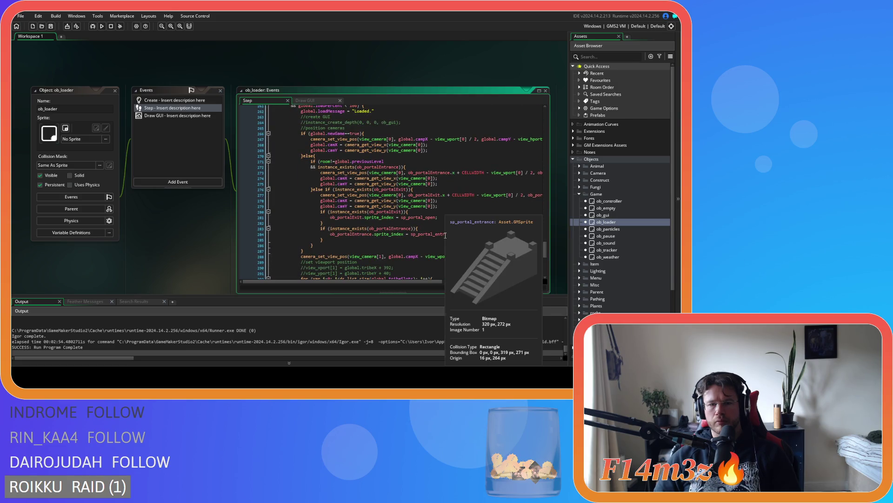
{"action": "left_click", "coordinate": [376, 242]}
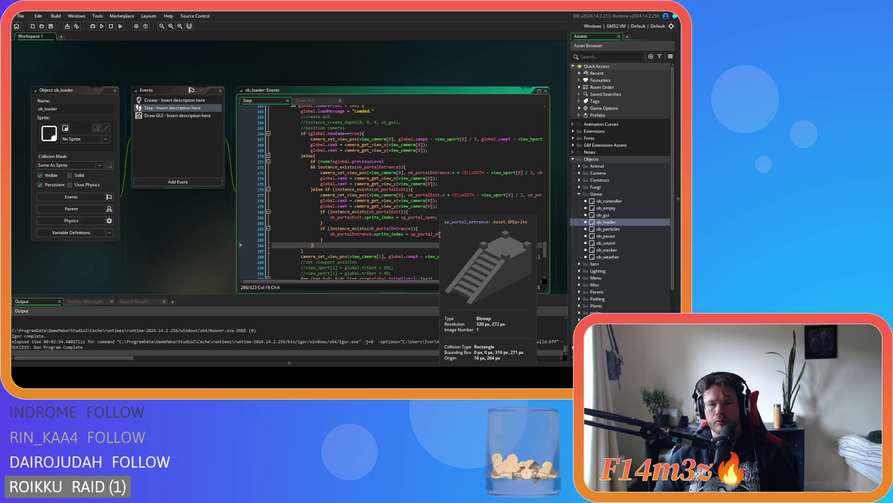
{"action": "left_click", "coordinate": [382, 238]}
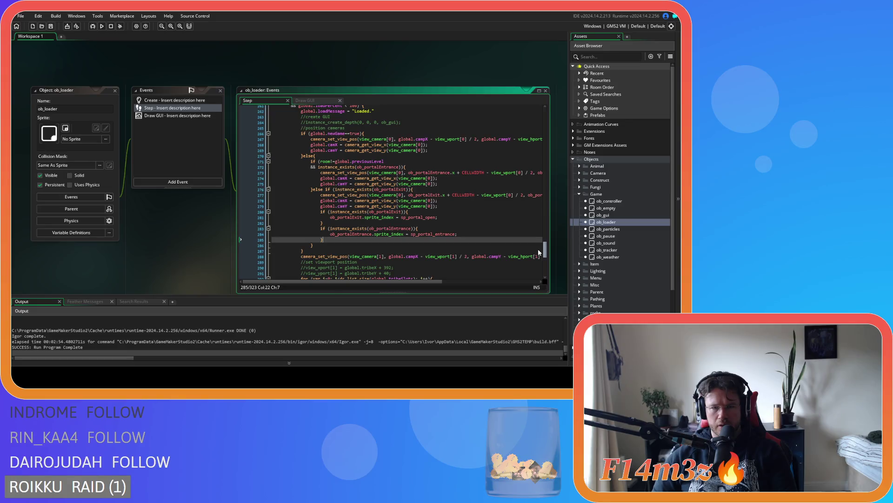
{"action": "scroll", "coordinate": [539, 251], "scroll_direction": "up", "scroll_amount": 20}
{"action": "scroll", "coordinate": [533, 199], "scroll_direction": "down", "scroll_amount": 5}
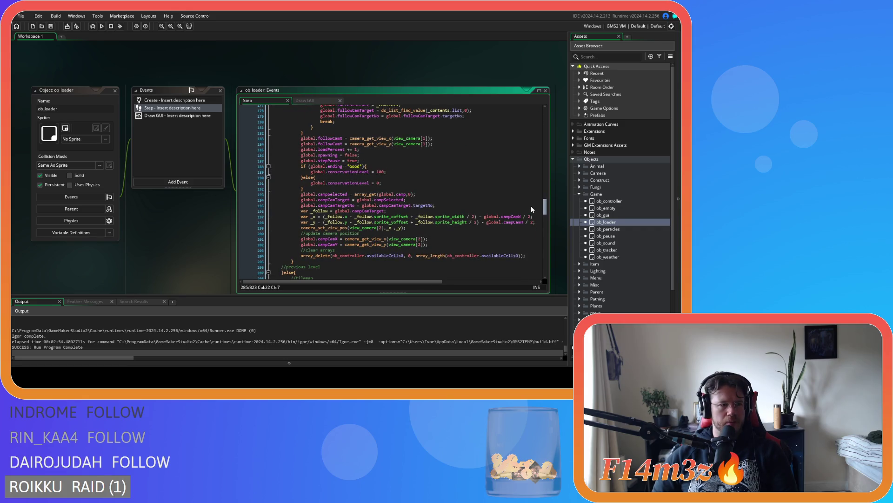
{"action": "scroll", "coordinate": [532, 210], "scroll_direction": "down", "scroll_amount": 20}
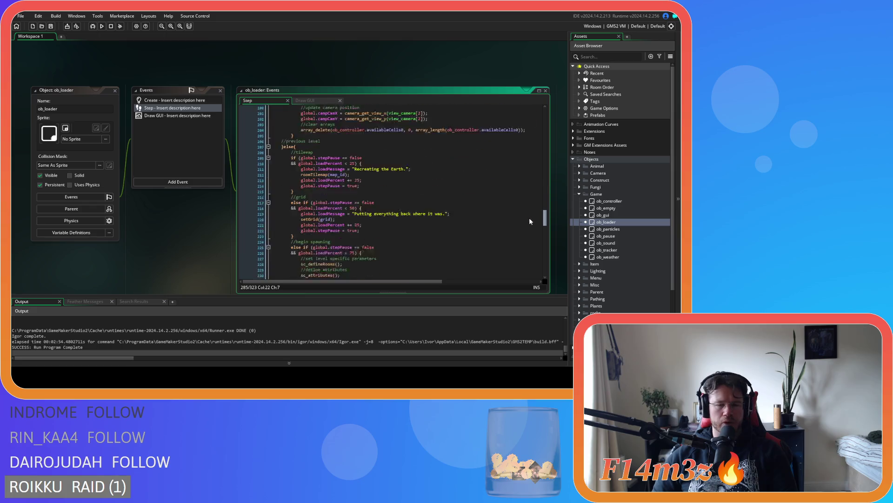
{"action": "scroll", "coordinate": [531, 256], "scroll_direction": "up", "scroll_amount": 7}
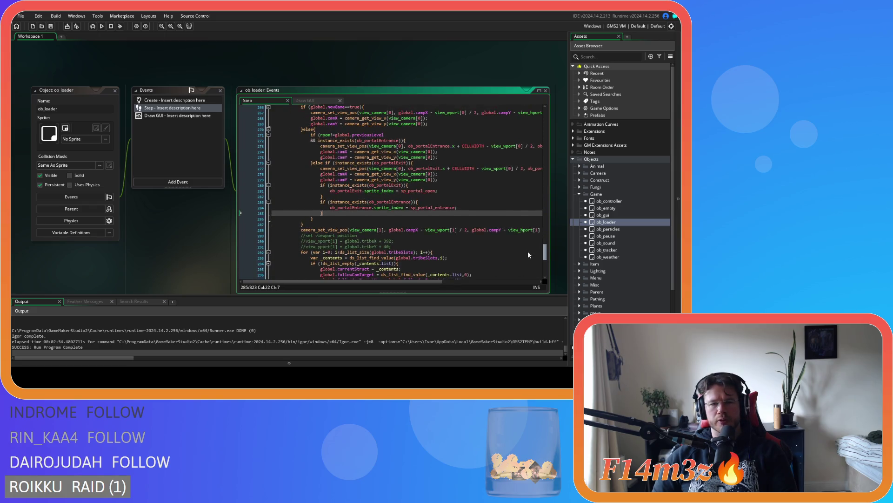
{"action": "scroll", "coordinate": [527, 241], "scroll_direction": "down", "scroll_amount": 4}
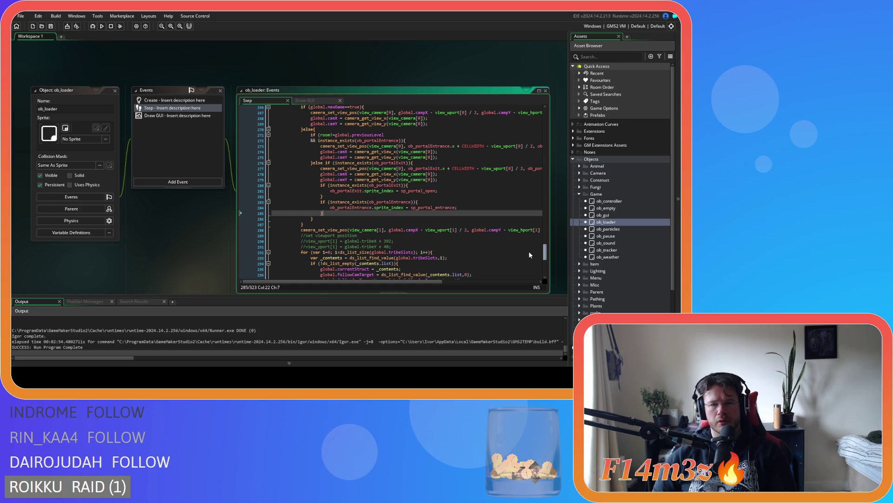
{"action": "scroll", "coordinate": [529, 250], "scroll_direction": "up", "scroll_amount": 18}
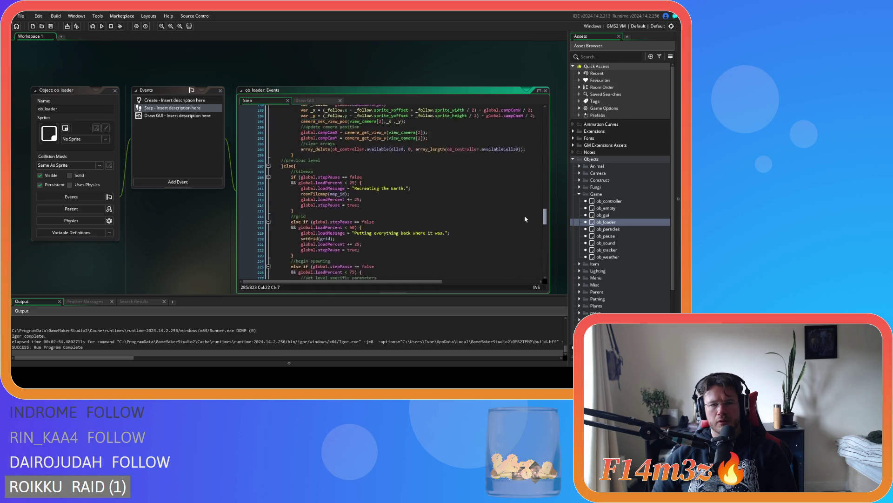
{"action": "scroll", "coordinate": [526, 251], "scroll_direction": "down", "scroll_amount": 2}
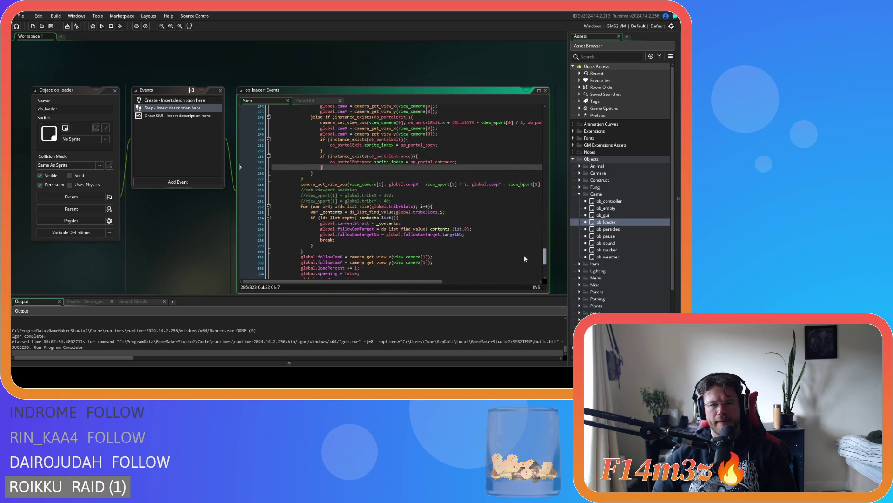
{"action": "scroll", "coordinate": [523, 221], "scroll_direction": "down", "scroll_amount": 9}
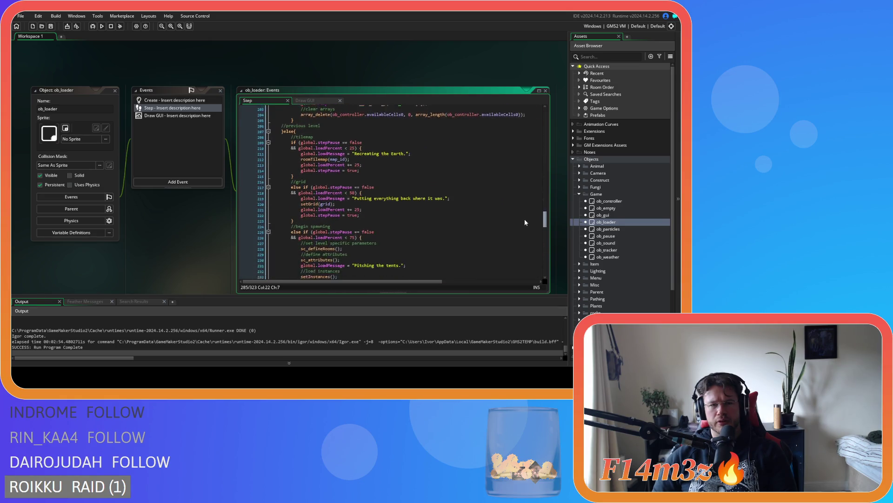
{"action": "scroll", "coordinate": [527, 237], "scroll_direction": "down", "scroll_amount": 7}
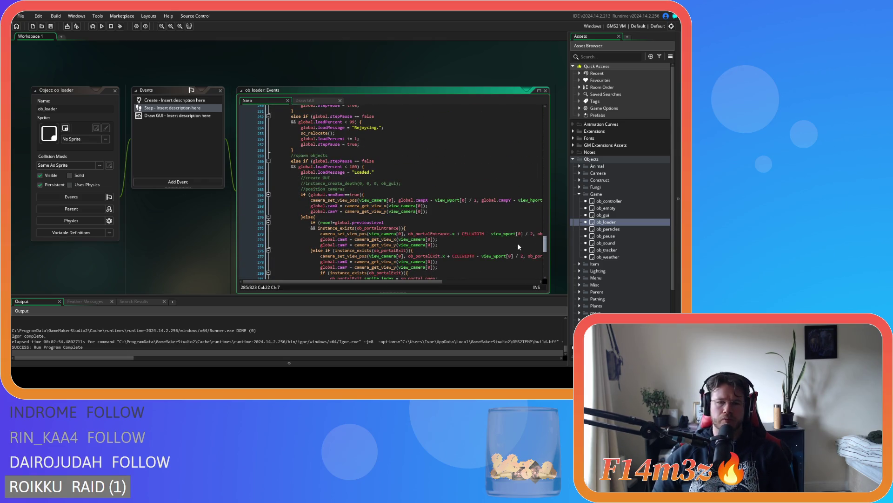
{"action": "scroll", "coordinate": [518, 244], "scroll_direction": "up", "scroll_amount": 4}
{"action": "scroll", "coordinate": [517, 240], "scroll_direction": "down", "scroll_amount": 7}
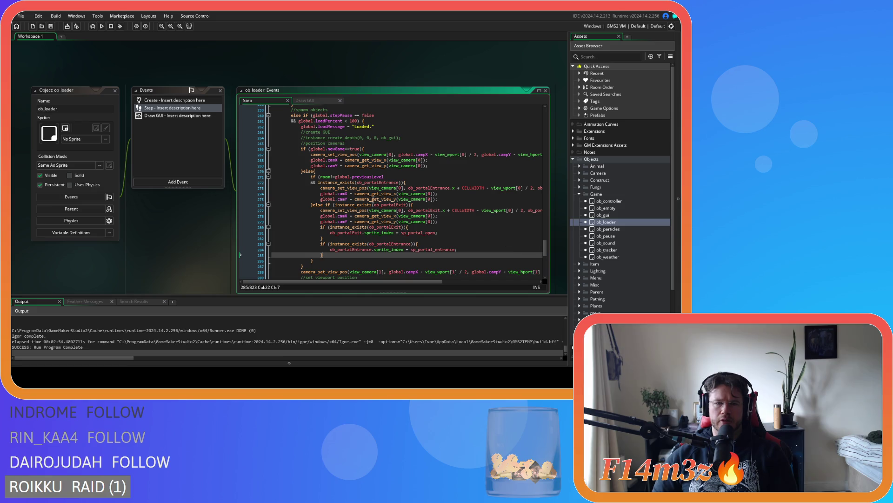
{"action": "left_click", "coordinate": [389, 177]}
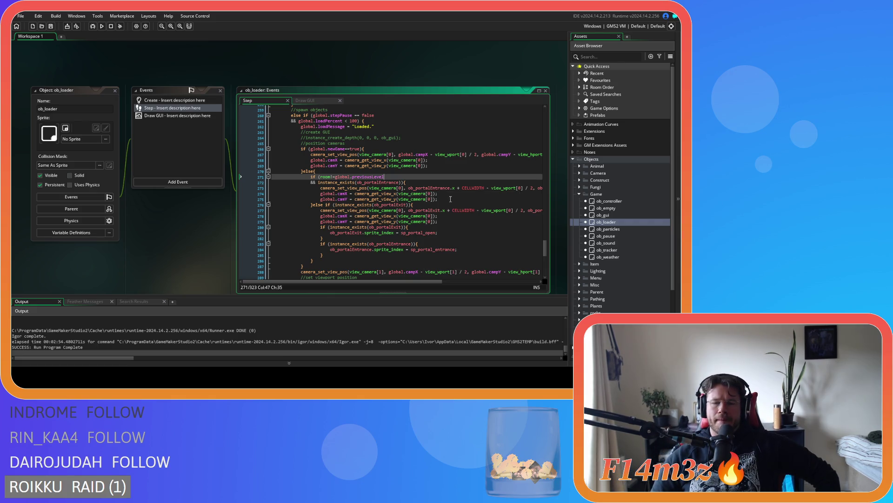
{"action": "scroll", "coordinate": [546, 246], "scroll_direction": "up", "scroll_amount": 2}
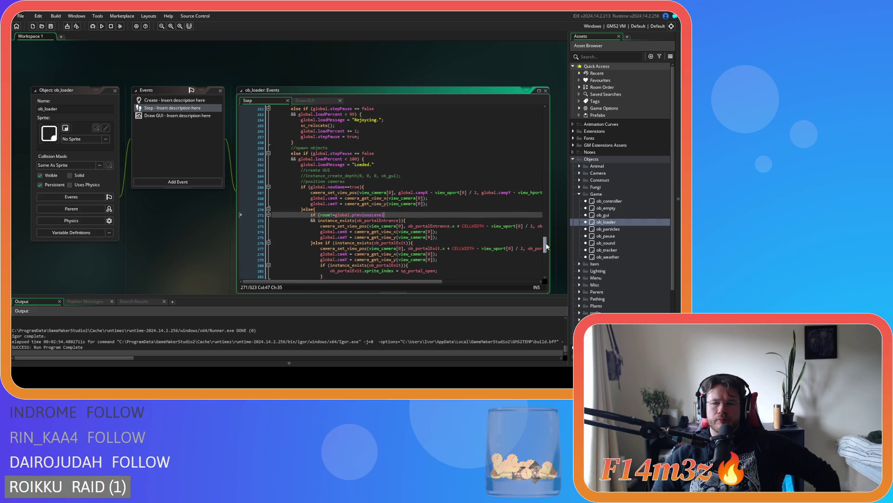
{"action": "left_click_drag", "start_coordinate": [547, 245], "coordinate": [547, 251]}
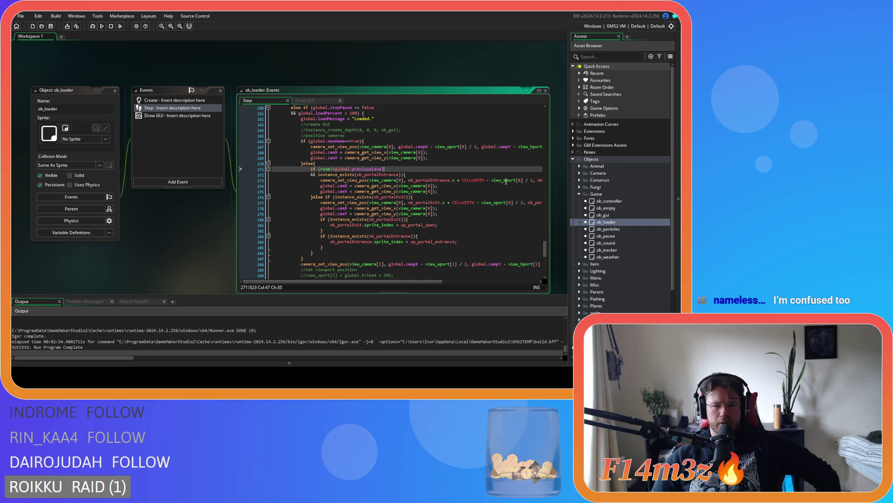
{"action": "left_click", "coordinate": [446, 180]}
{"action": "left_click", "coordinate": [446, 191]}
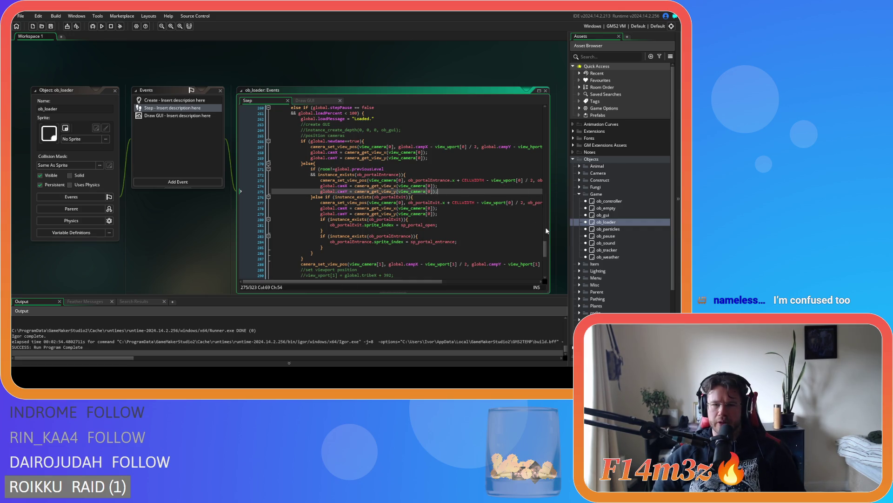
{"action": "left_click_drag", "start_coordinate": [542, 250], "coordinate": [545, 196]}
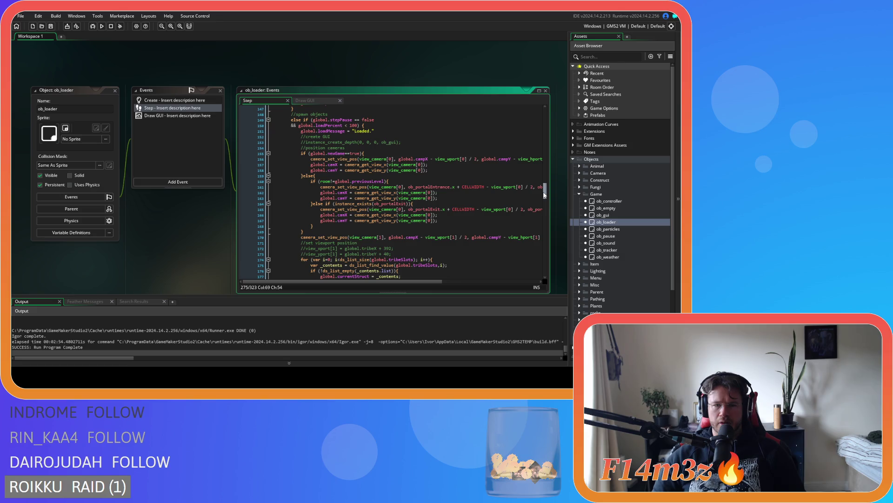
{"action": "left_click_drag", "start_coordinate": [545, 195], "coordinate": [544, 192]}
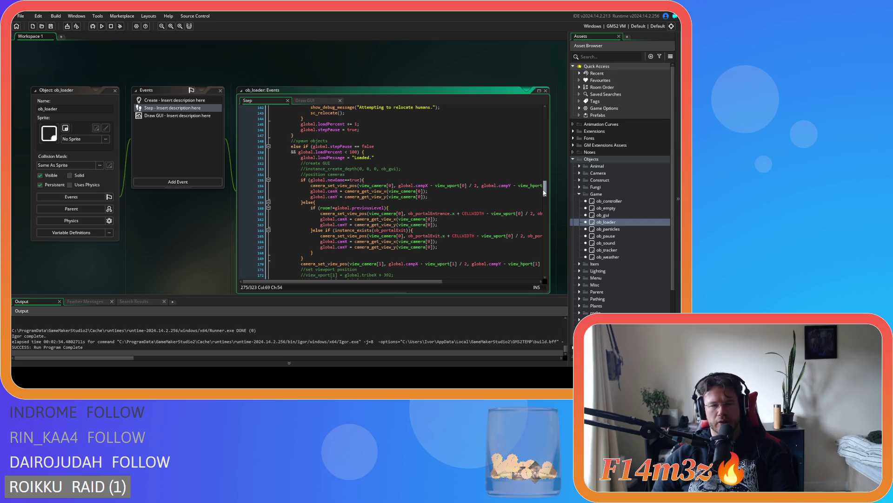
{"action": "scroll", "coordinate": [544, 193], "scroll_direction": "down", "scroll_amount": 2}
{"action": "left_click", "coordinate": [502, 215]}
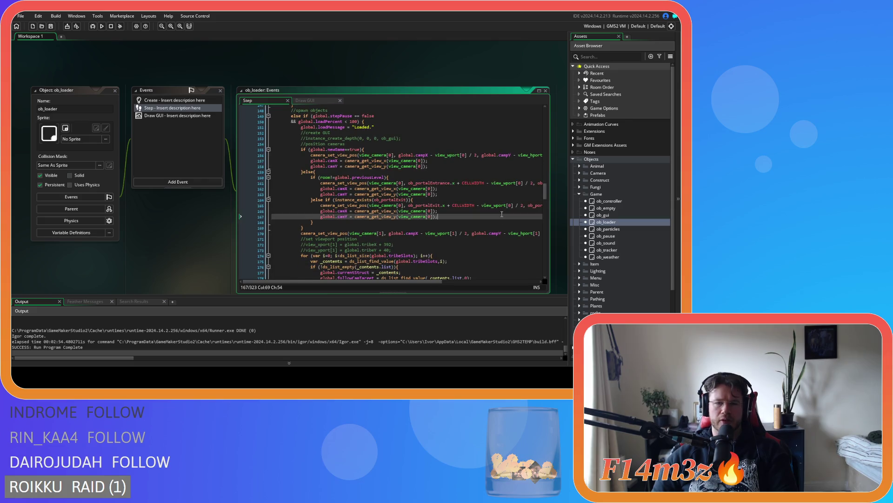
{"action": "mouse_move", "coordinate": [369, 189]}
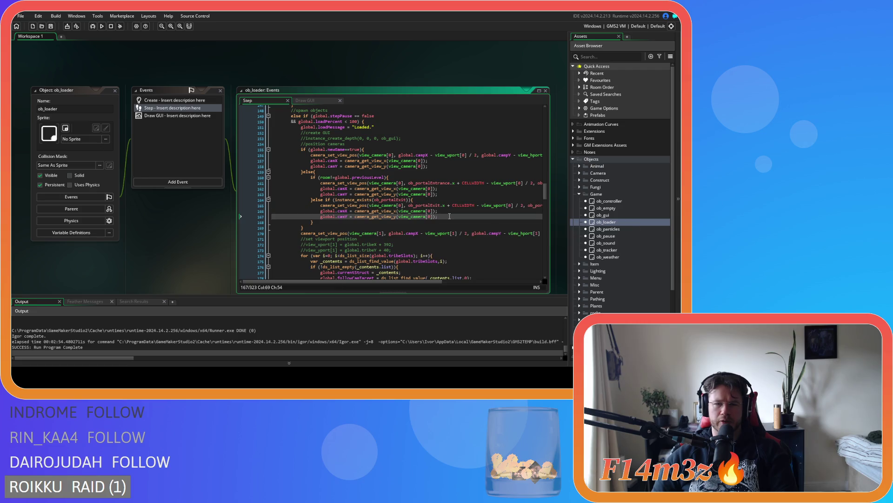
{"action": "left_click_drag", "start_coordinate": [546, 186], "coordinate": [553, 251]}
{"action": "left_click", "coordinate": [440, 203]}
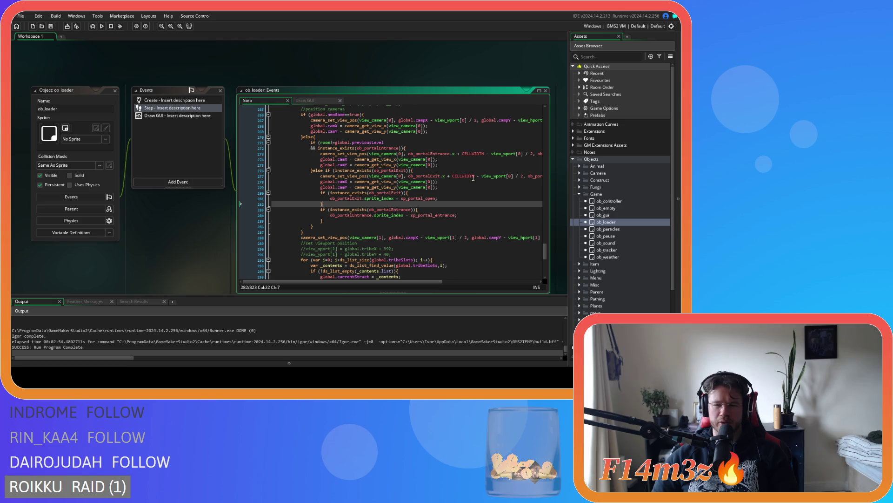
{"action": "scroll", "coordinate": [610, 242], "scroll_direction": "down", "scroll_amount": 3}
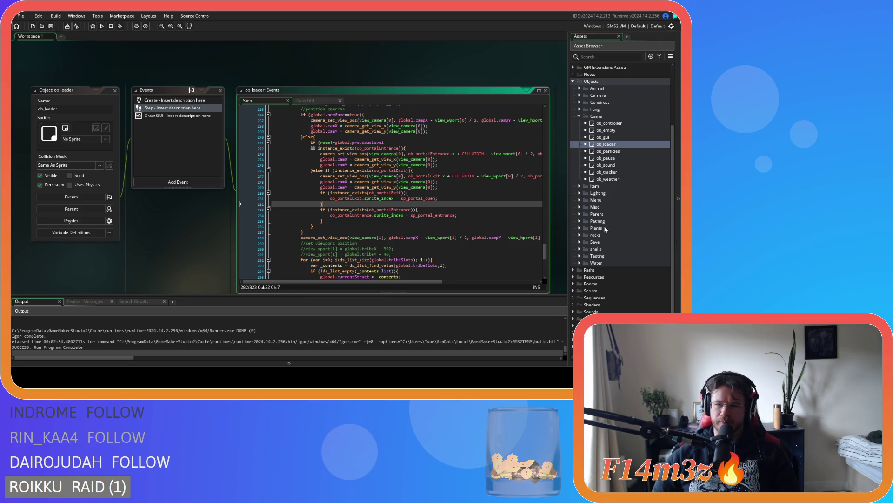
Step: Expand Scripts > Spawn in the Asset Browser and open the sc_spawnConstructs script
{"action": "left_click", "coordinate": [572, 290]}
{"action": "left_click", "coordinate": [579, 276]}
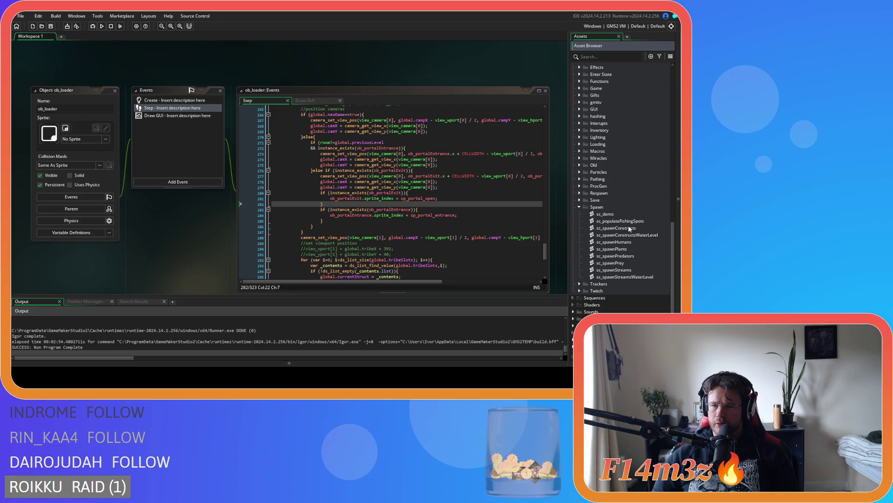
{"action": "double_click", "coordinate": [616, 228]}
{"action": "left_click_drag", "start_coordinate": [338, 89], "coordinate": [333, 149]}
{"action": "scroll", "coordinate": [212, 163], "scroll_direction": "up", "scroll_amount": 1}
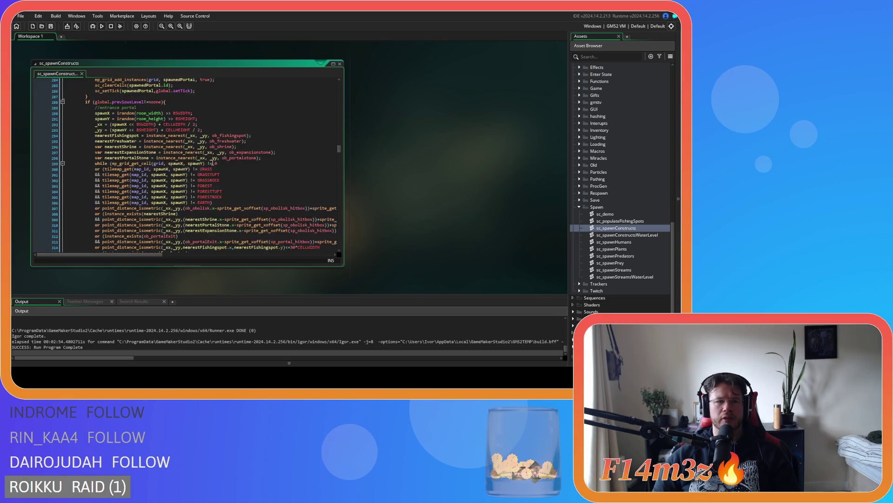
{"action": "scroll", "coordinate": [212, 163], "scroll_direction": "down", "scroll_amount": 1}
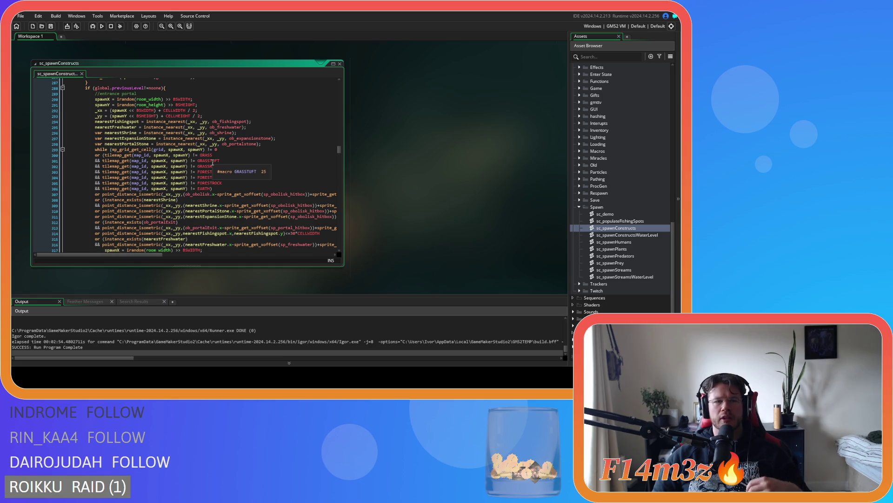
{"action": "scroll", "coordinate": [212, 162], "scroll_direction": "down", "scroll_amount": 5}
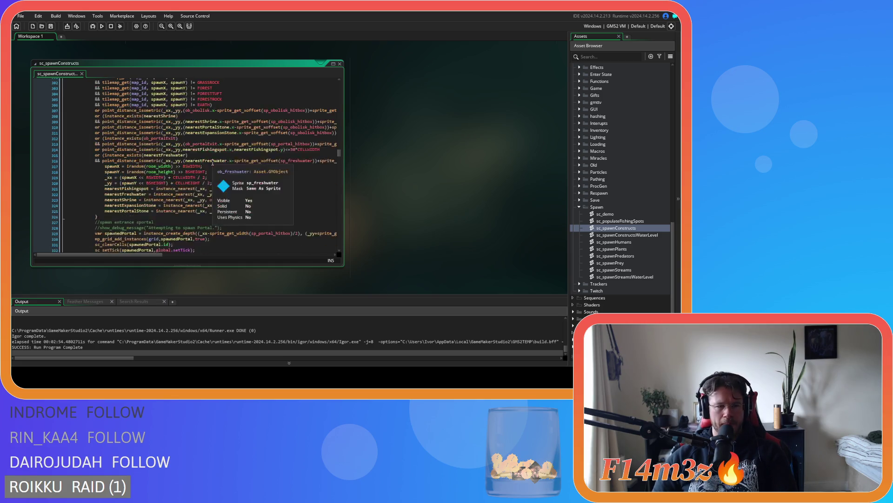
{"action": "scroll", "coordinate": [212, 163], "scroll_direction": "down", "scroll_amount": 7}
{"action": "scroll", "coordinate": [212, 162], "scroll_direction": "up", "scroll_amount": 8}
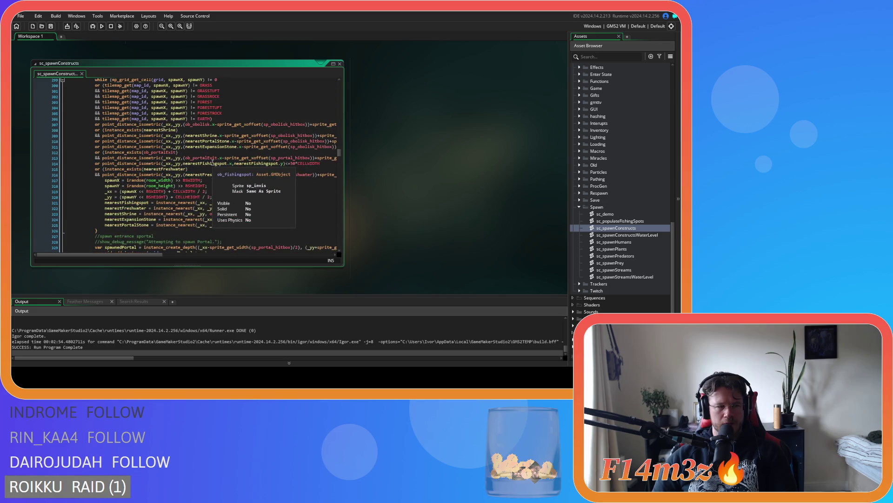
{"action": "scroll", "coordinate": [212, 162], "scroll_direction": "up", "scroll_amount": 1}
{"action": "left_click", "coordinate": [209, 145]}
{"action": "scroll", "coordinate": [209, 144], "scroll_direction": "up", "scroll_amount": 5}
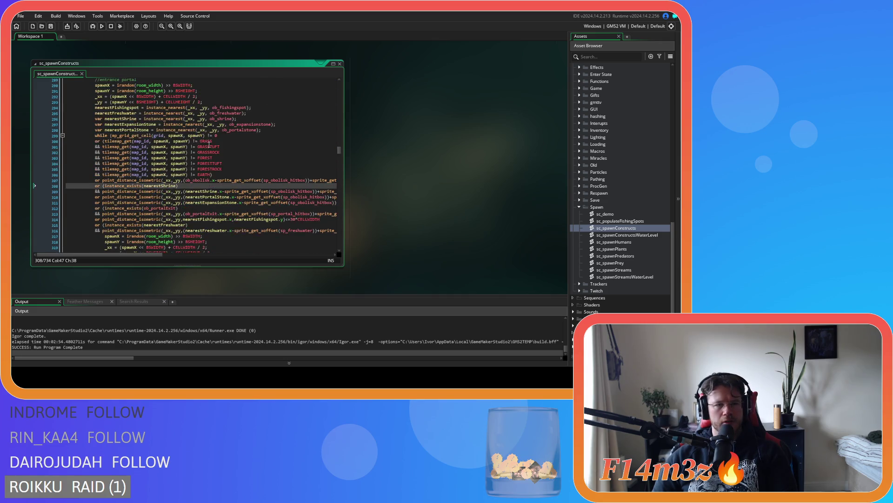
{"action": "scroll", "coordinate": [209, 144], "scroll_direction": "down", "scroll_amount": 1}
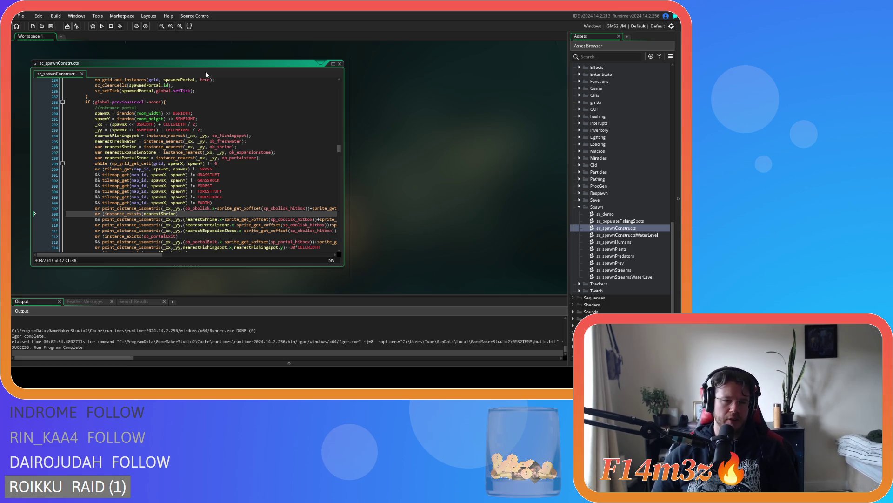
{"action": "mouse_move", "coordinate": [185, 115]}
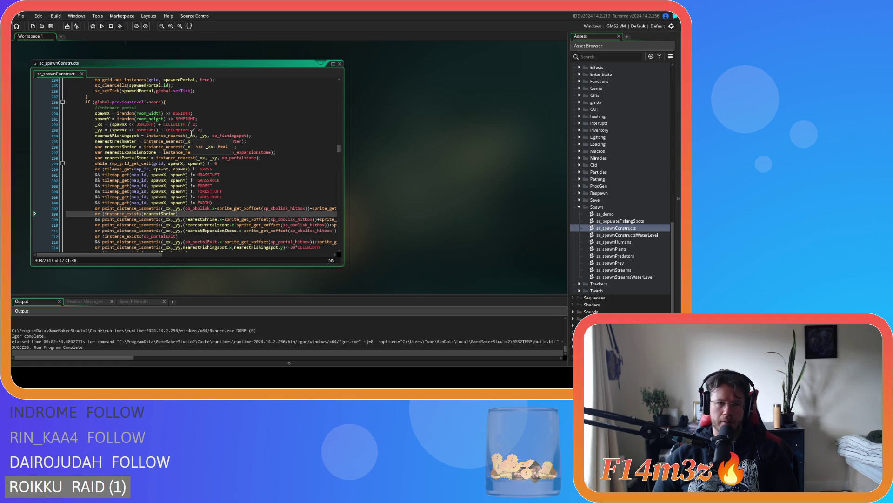
{"action": "scroll", "coordinate": [280, 172], "scroll_direction": "down", "scroll_amount": 7}
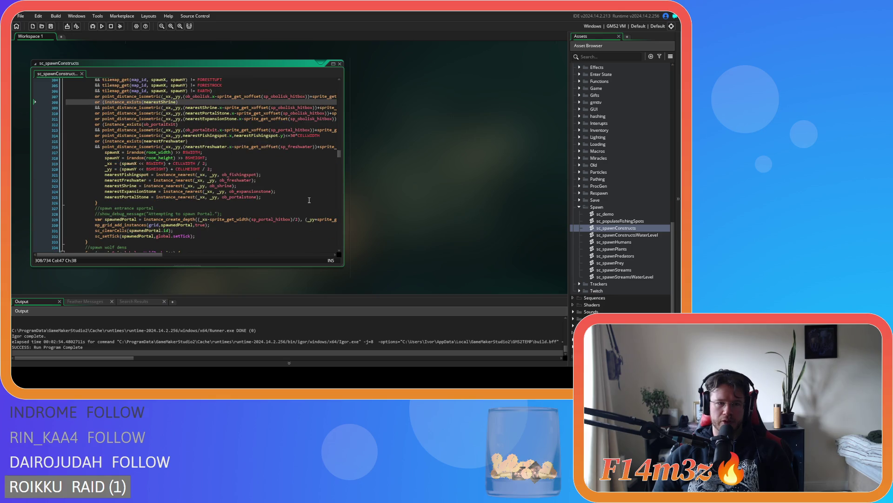
{"action": "left_click", "coordinate": [285, 196]}
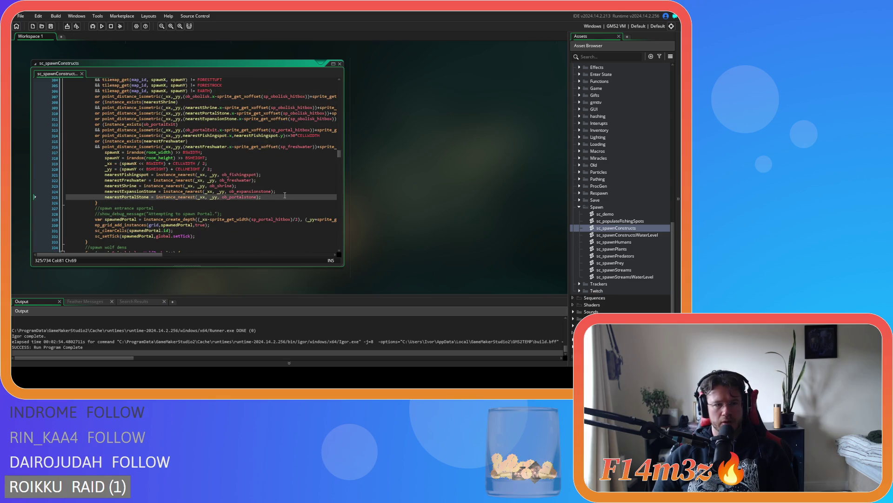
{"action": "scroll", "coordinate": [284, 195], "scroll_direction": "down", "scroll_amount": 3}
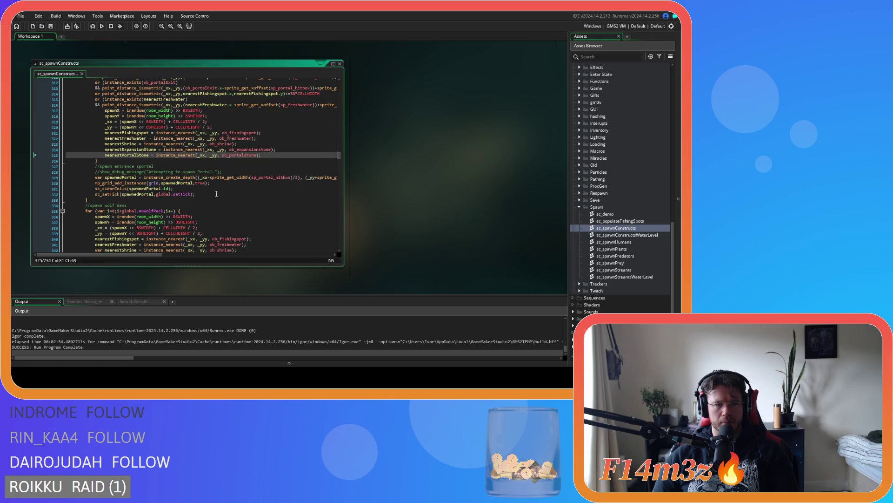
{"action": "left_click_drag", "start_coordinate": [161, 256], "coordinate": [269, 262]}
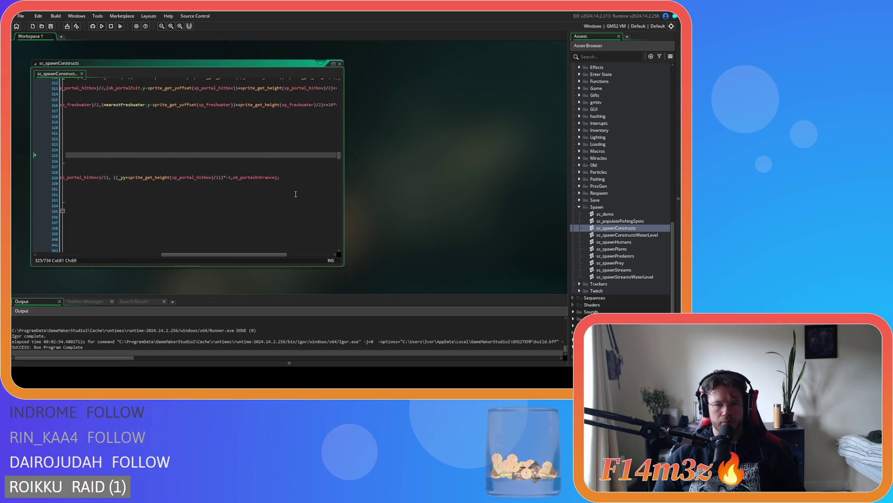
Step: Add spawnedPortal.sprite_index = sp_portal_entrance; after the portal creation line and save
{"action": "left_click", "coordinate": [296, 177]}
{"action": "key", "text": "Return"}
{"action": "type", "text": "spawnedPo"}
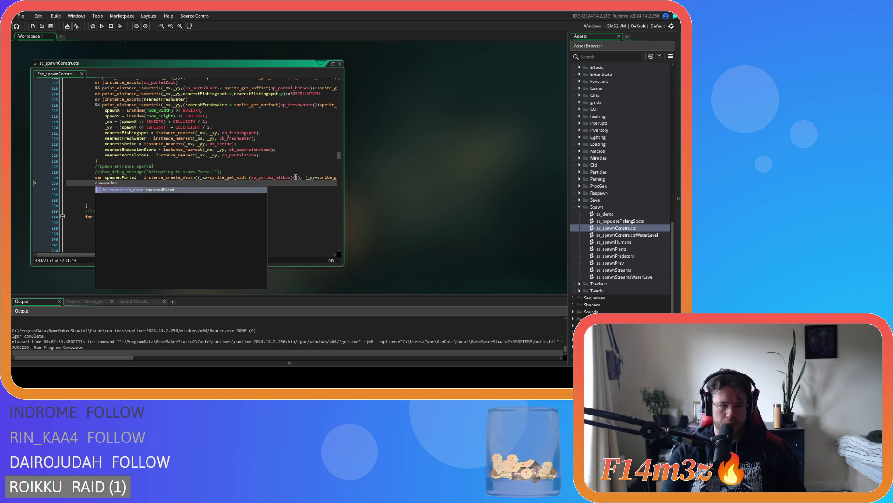
{"action": "key", "text": "Tab"}
{"action": "type", "text": "."}
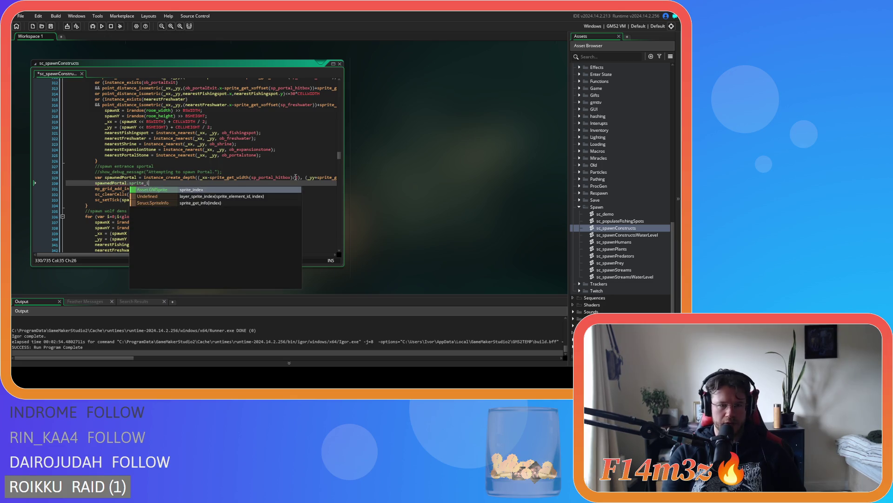
{"action": "key", "text": "Tab"}
{"action": "type", "text": "= sp_"}
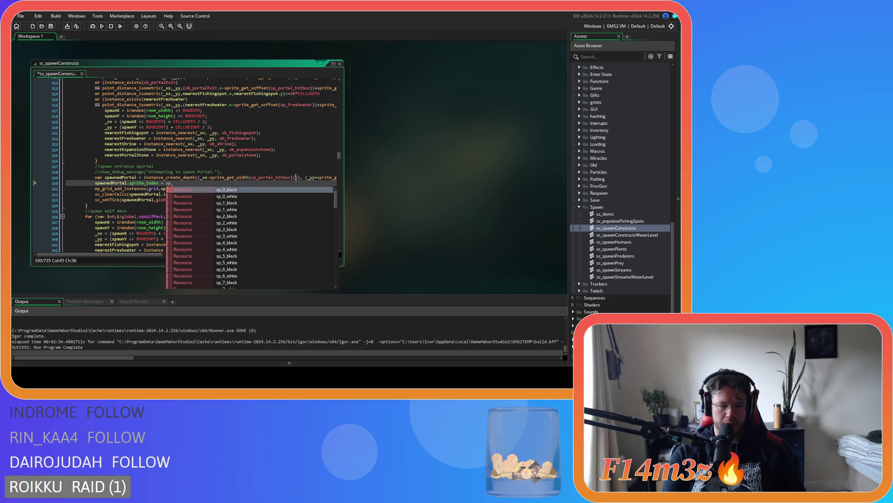
{"action": "type", "text": "portal_"}
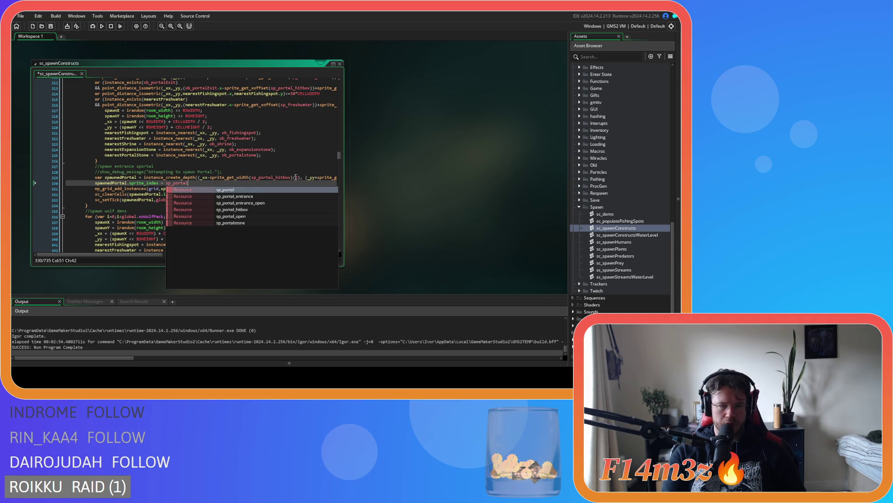
{"action": "key", "text": "Down"}
{"action": "key", "text": "Up"}
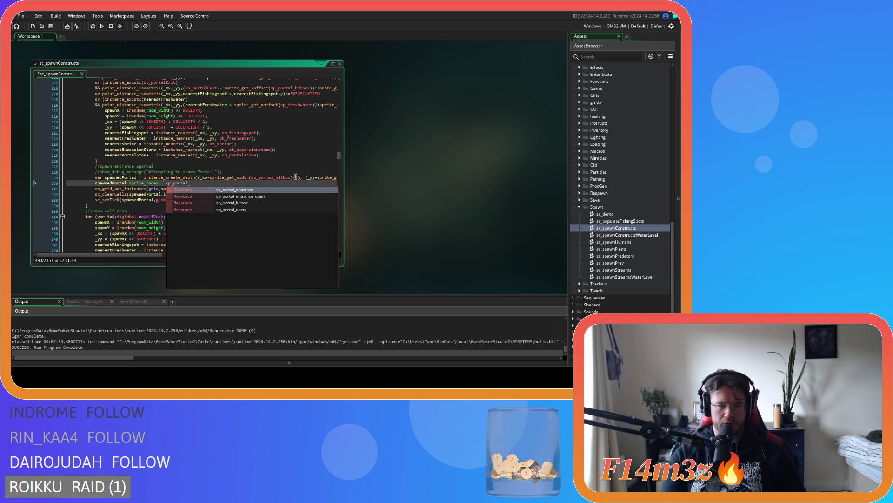
{"action": "key", "text": "Return"}
{"action": "key", "text": "ctrl+s"}
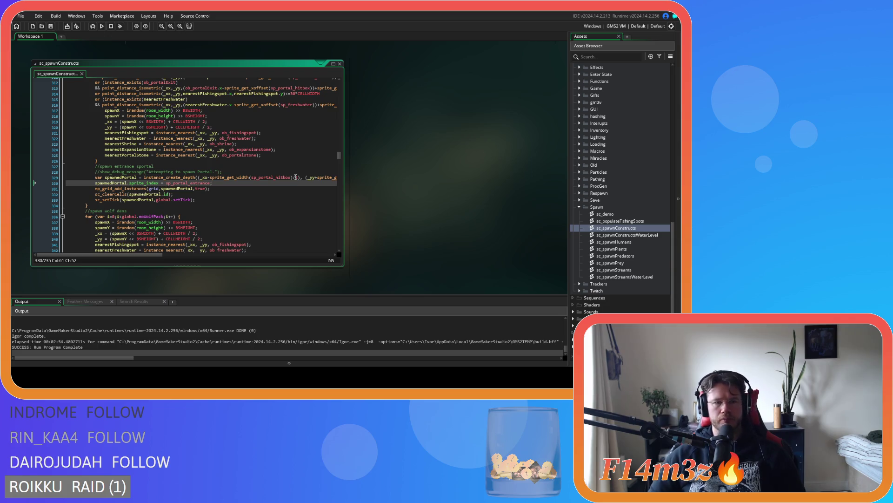
Step: Look over the surrounding spawn code and select the new sprite_index assignment line
{"action": "mouse_move", "coordinate": [214, 183]}
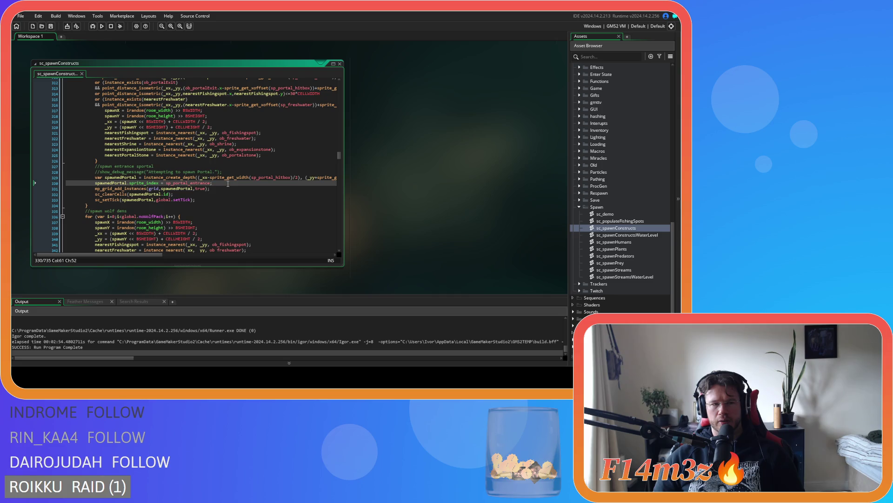
{"action": "scroll", "coordinate": [228, 184], "scroll_direction": "up", "scroll_amount": 8}
{"action": "scroll", "coordinate": [228, 183], "scroll_direction": "up", "scroll_amount": 4}
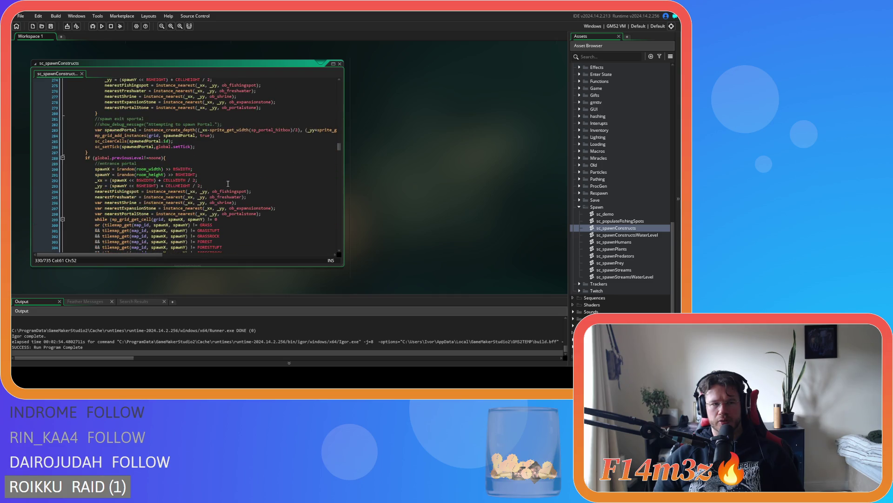
{"action": "scroll", "coordinate": [228, 184], "scroll_direction": "down", "scroll_amount": 12}
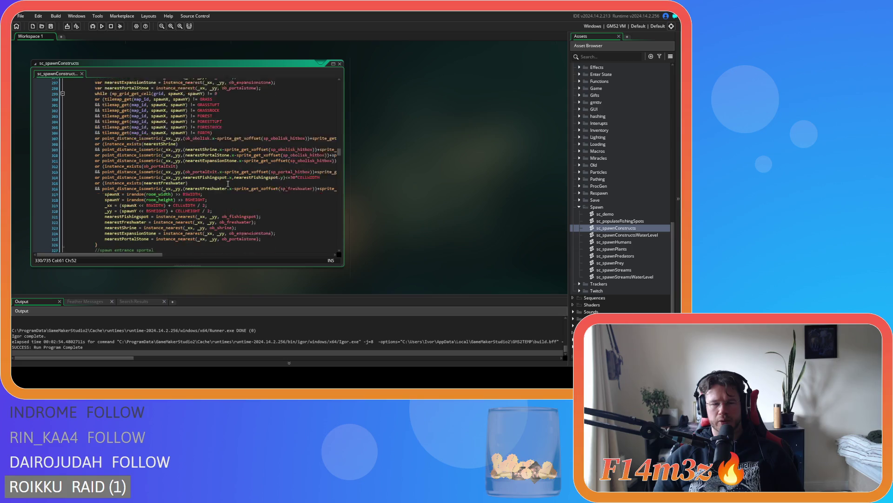
{"action": "scroll", "coordinate": [228, 183], "scroll_direction": "up", "scroll_amount": 3}
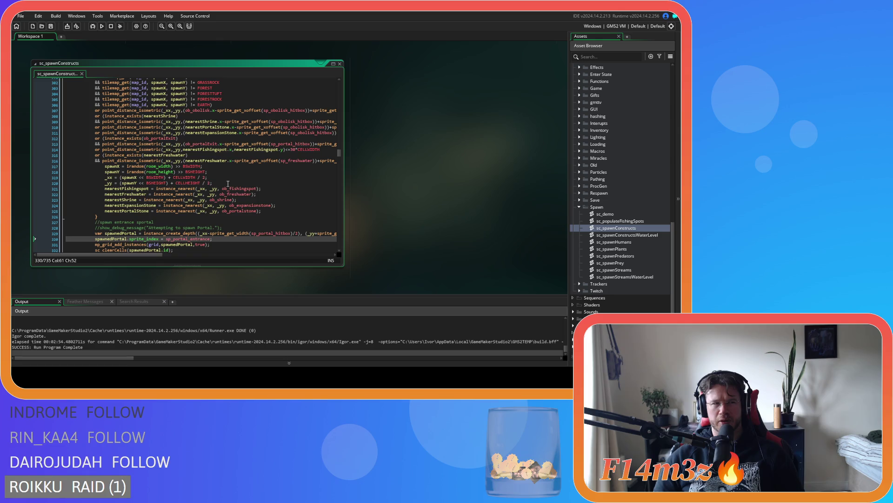
{"action": "scroll", "coordinate": [228, 184], "scroll_direction": "up", "scroll_amount": 7}
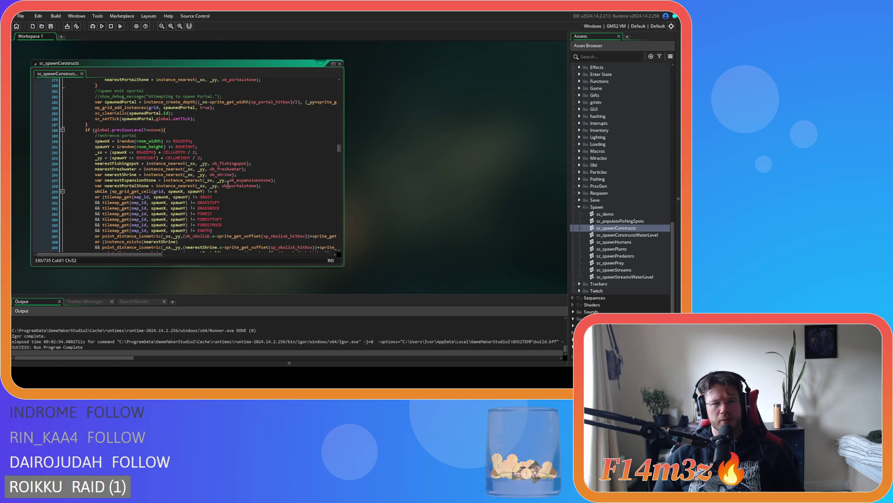
{"action": "scroll", "coordinate": [228, 184], "scroll_direction": "down", "scroll_amount": 10}
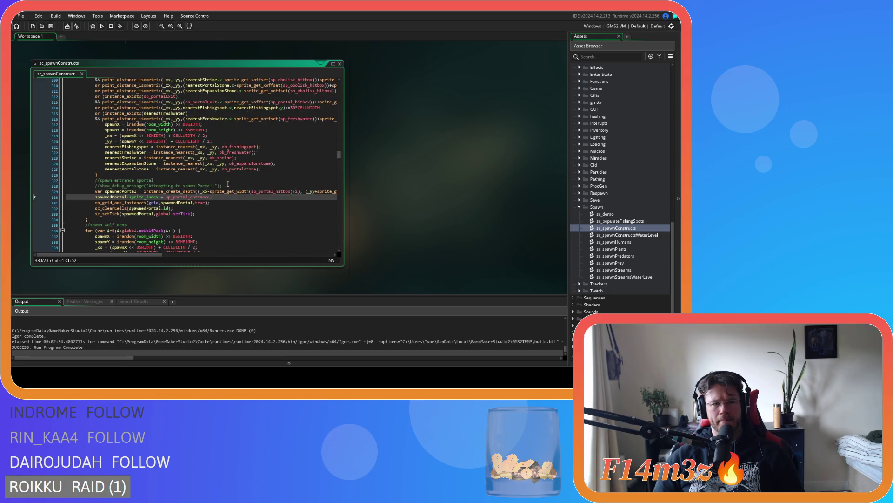
{"action": "scroll", "coordinate": [228, 184], "scroll_direction": "up", "scroll_amount": 2}
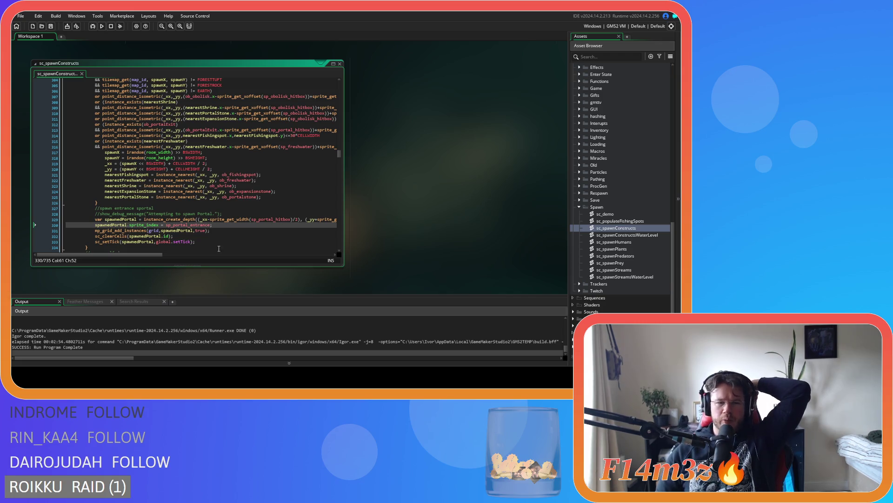
{"action": "left_click_drag", "start_coordinate": [212, 225], "coordinate": [61, 229]}
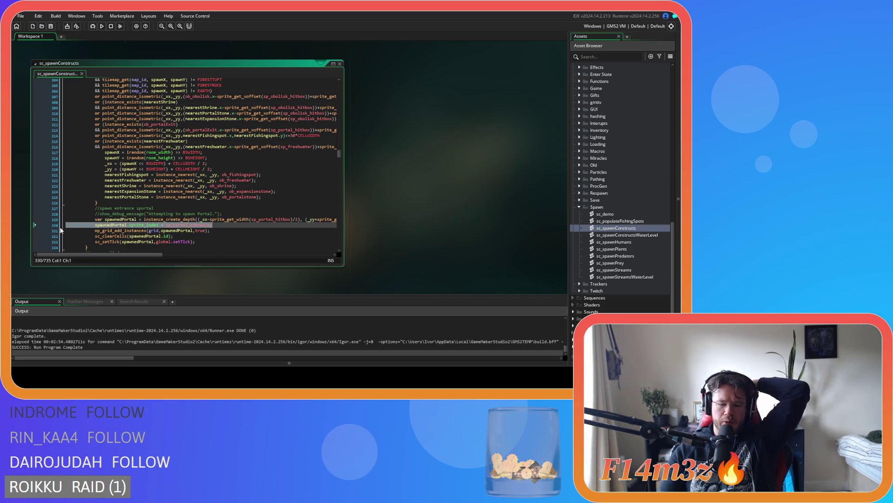
Step: Delete the spawnedPortal.sprite_index = sp_portal_entrance line and save sc_spawnConstructs
{"action": "key", "text": "BackSpace"}
{"action": "key", "text": "BackSpace"}
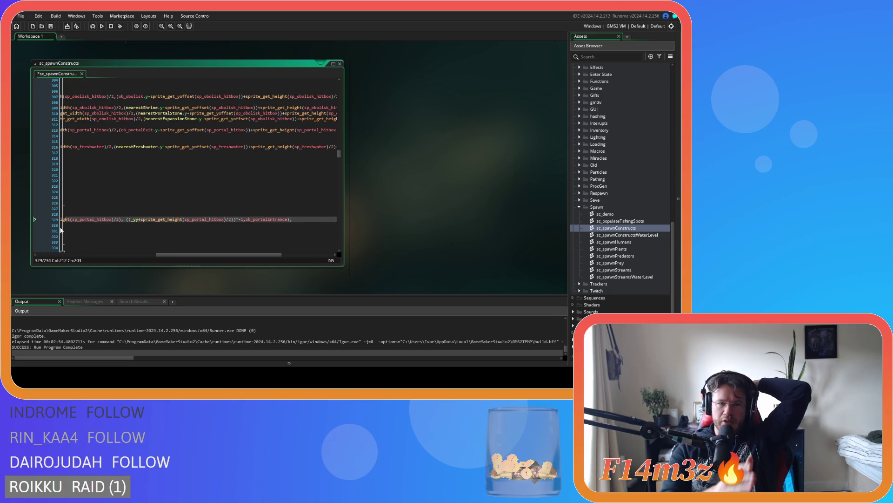
{"action": "key", "text": "ctrl+s"}
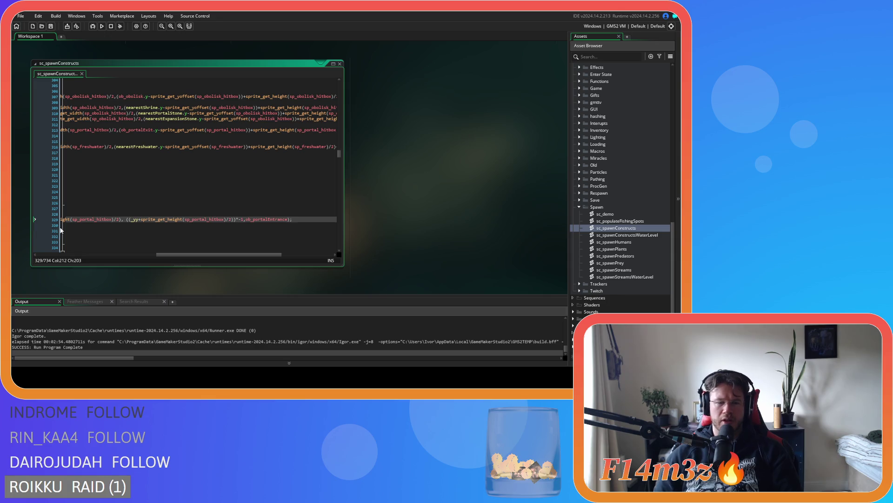
{"action": "left_click_drag", "start_coordinate": [171, 255], "coordinate": [51, 251]}
{"action": "left_click", "coordinate": [138, 242]}
{"action": "left_click", "coordinate": [205, 235]}
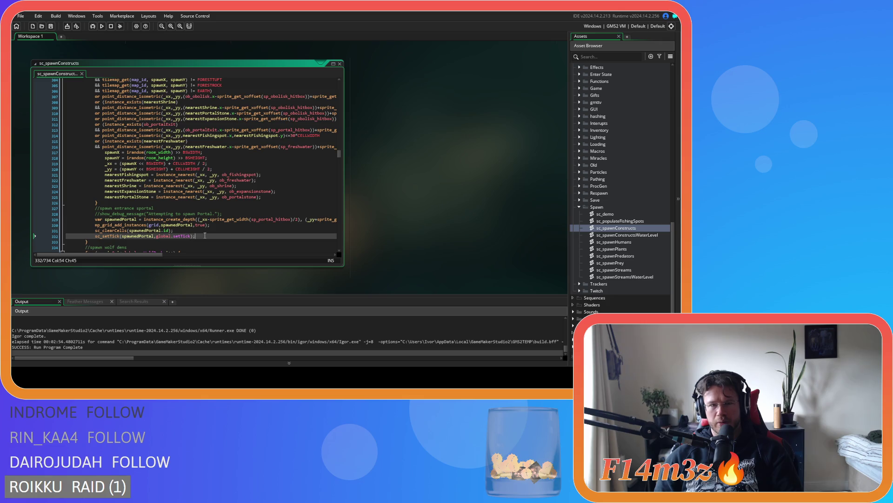
{"action": "left_click", "coordinate": [220, 229]}
{"action": "left_click", "coordinate": [217, 226]}
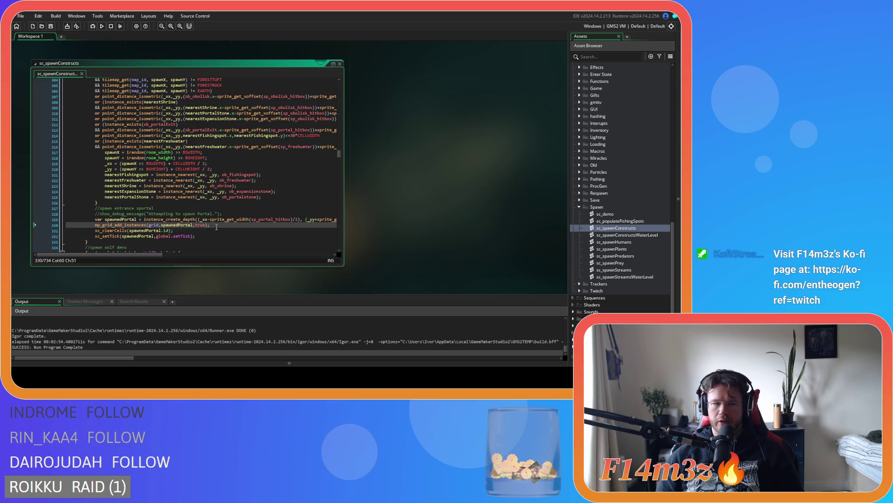
{"action": "mouse_move", "coordinate": [324, 114]}
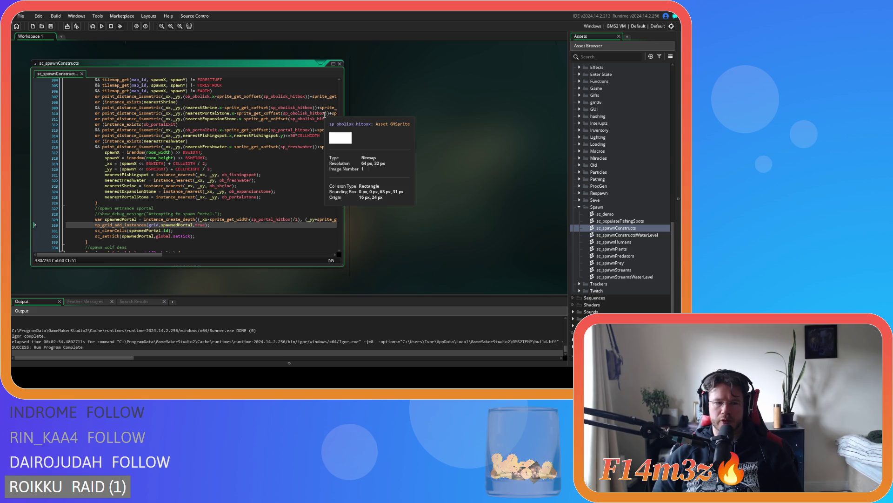
{"action": "scroll", "coordinate": [254, 140], "scroll_direction": "up", "scroll_amount": 3}
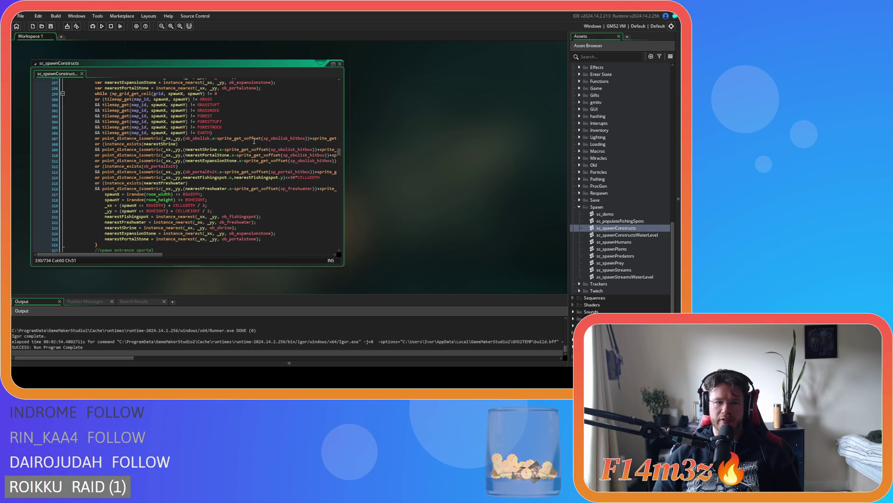
{"action": "scroll", "coordinate": [255, 141], "scroll_direction": "down", "scroll_amount": 3}
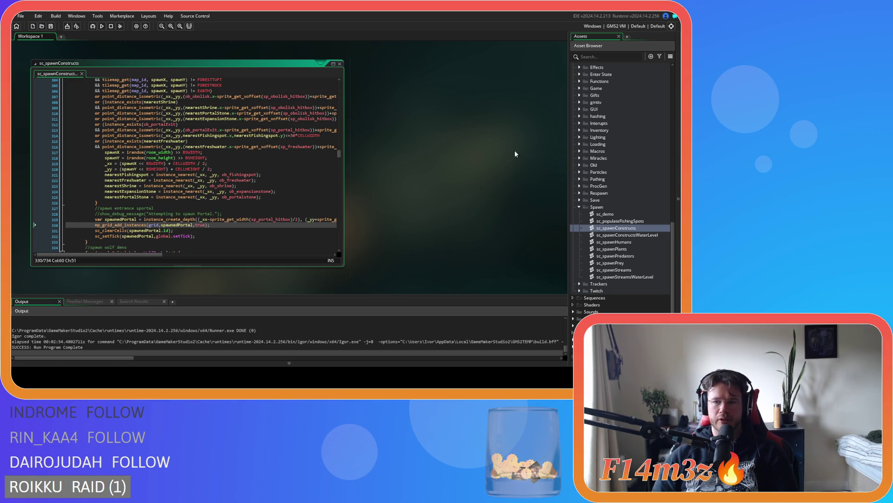
{"action": "scroll", "coordinate": [616, 221], "scroll_direction": "up", "scroll_amount": 5}
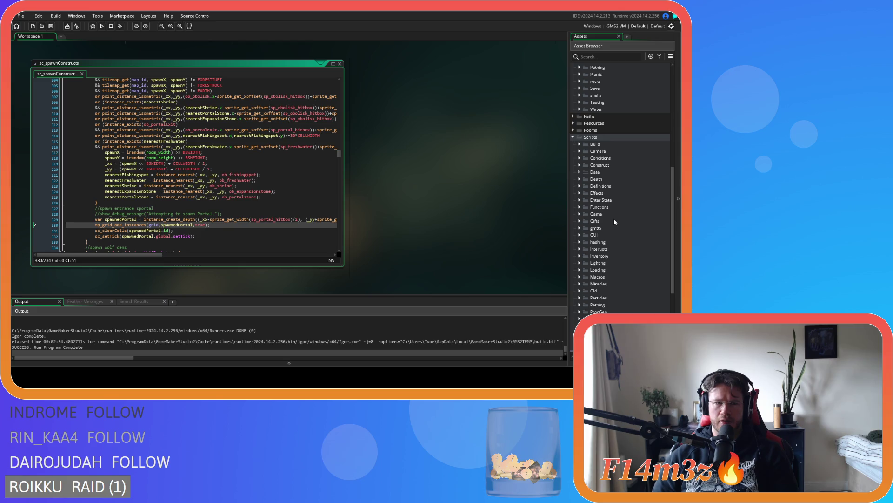
Step: Open ob_loader's Step code and inspect its portal-exit and previous-level camera branches
{"action": "scroll", "coordinate": [613, 219], "scroll_direction": "up", "scroll_amount": 6}
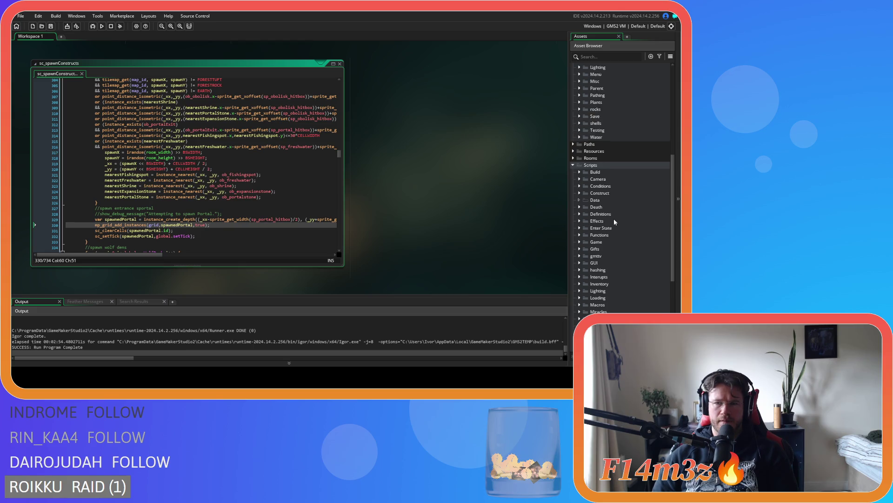
{"action": "double_click", "coordinate": [606, 144]}
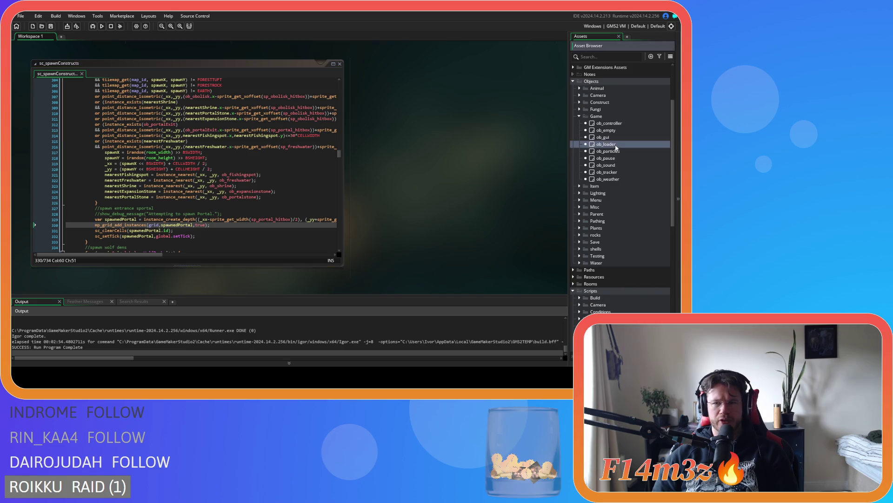
{"action": "mouse_move", "coordinate": [545, 225]}
{"action": "left_mouse_down"}
{"action": "mouse_move", "coordinate": [535, 83]}
{"action": "mouse_move", "coordinate": [539, 222]}
{"action": "left_mouse_up"}
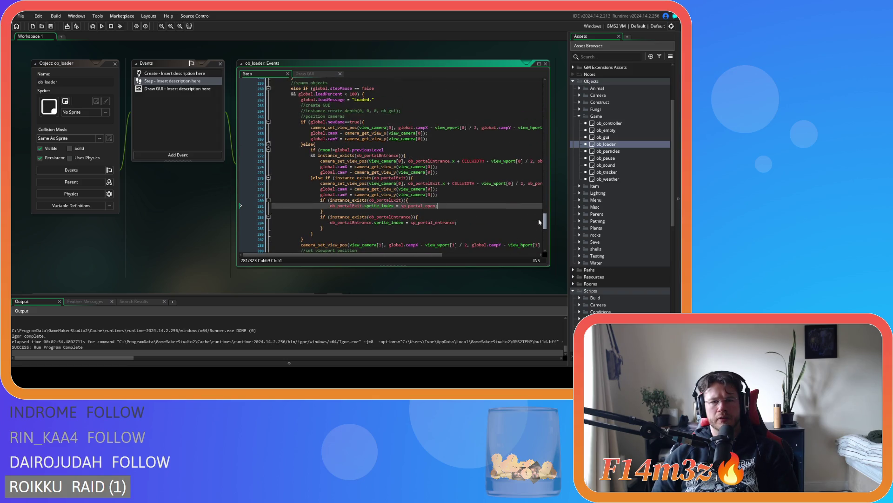
{"action": "mouse_move", "coordinate": [447, 221]}
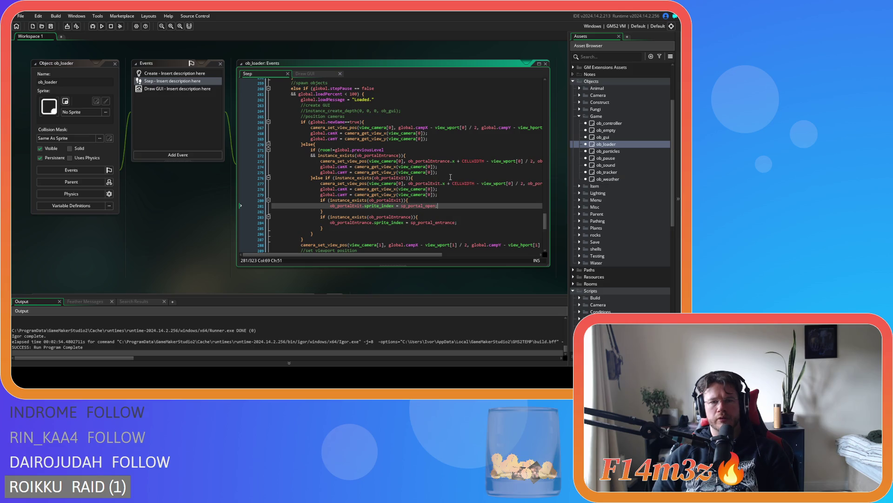
{"action": "left_click", "coordinate": [426, 178]}
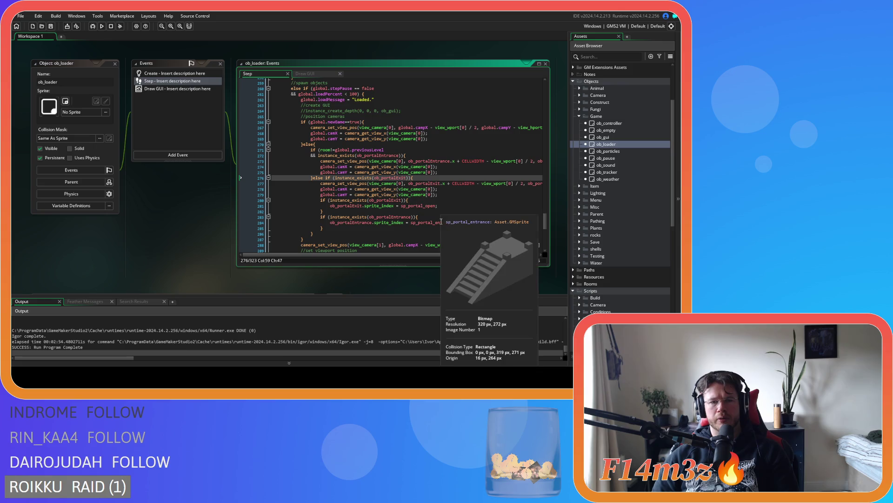
{"action": "mouse_move", "coordinate": [425, 206]}
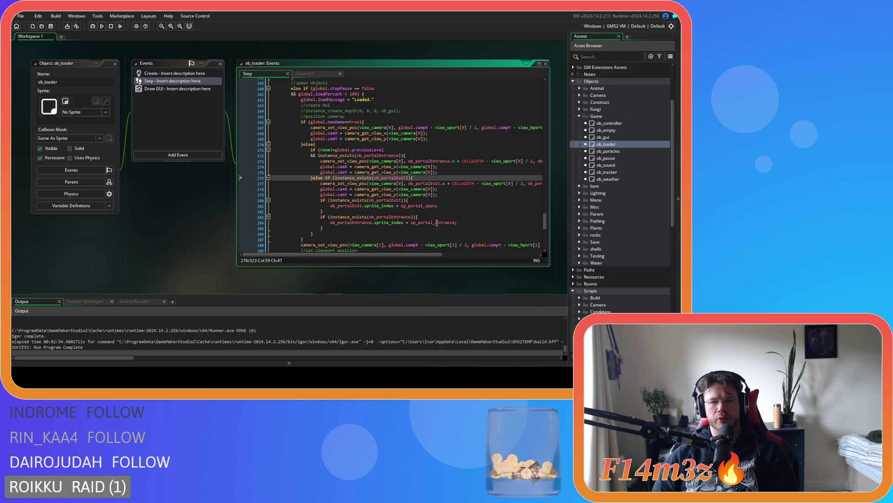
{"action": "left_click", "coordinate": [372, 149]}
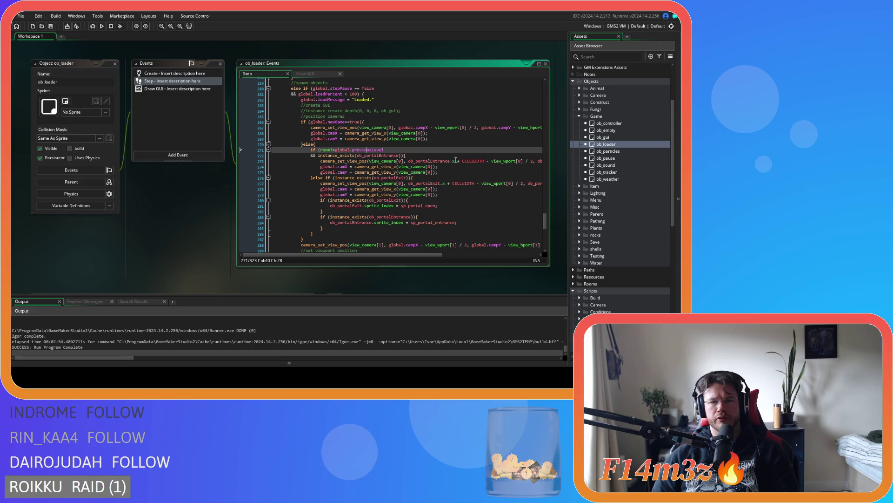
{"action": "mouse_move", "coordinate": [545, 221]}
{"action": "left_mouse_down"}
{"action": "mouse_move", "coordinate": [543, 190]}
{"action": "mouse_move", "coordinate": [535, 224]}
{"action": "left_mouse_up"}
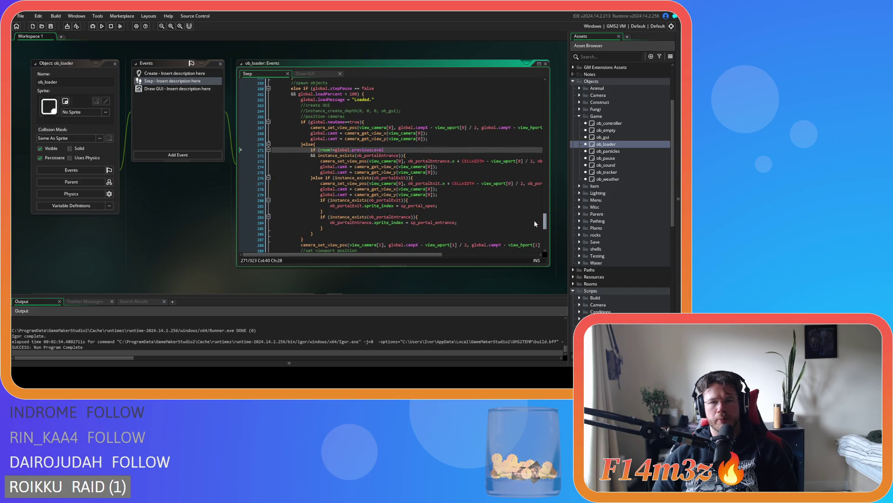
{"action": "scroll", "coordinate": [534, 223], "scroll_direction": "up", "scroll_amount": 2}
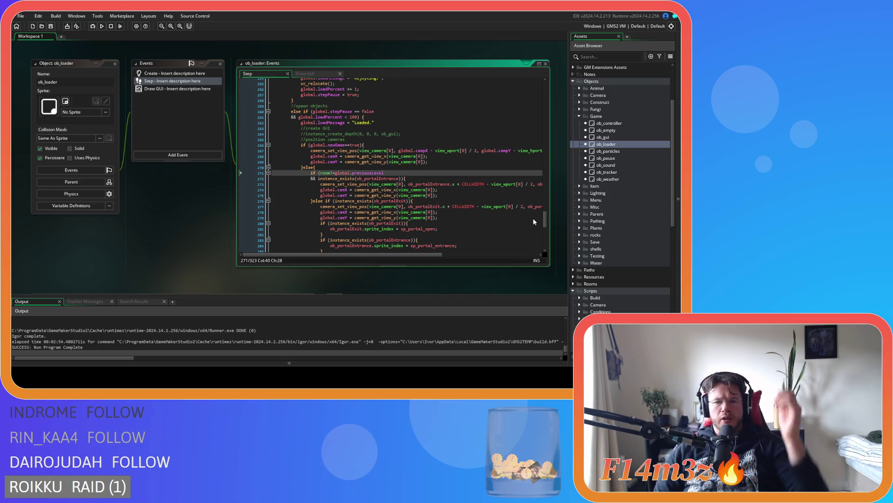
Step: Comment out the portal camera block on lines 271–286
{"action": "scroll", "coordinate": [534, 221], "scroll_direction": "down", "scroll_amount": 2}
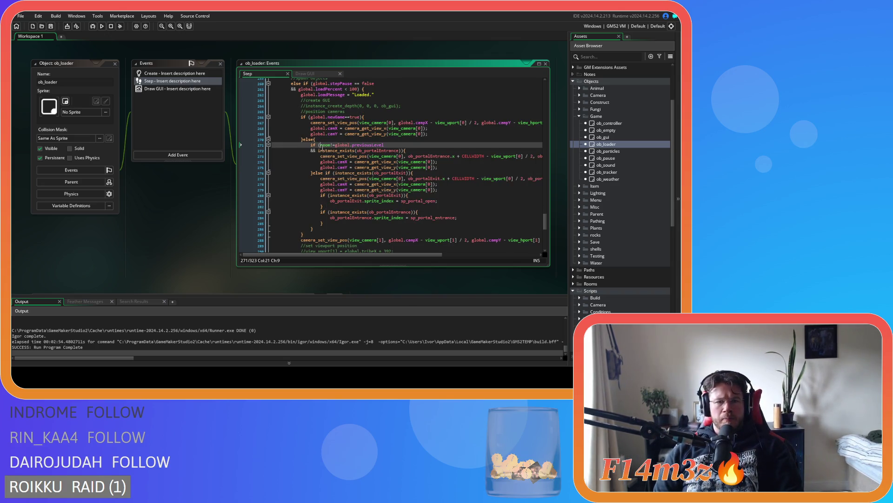
{"action": "left_click_drag", "start_coordinate": [315, 229], "coordinate": [311, 146]}
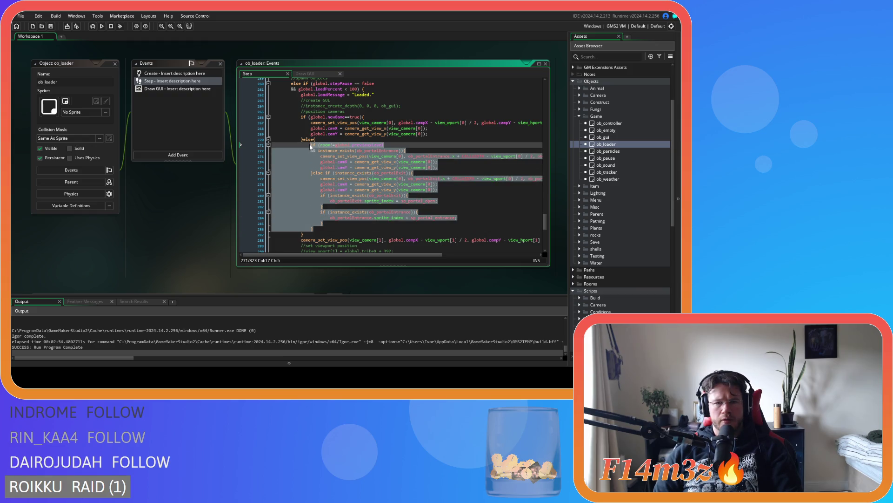
{"action": "left_click", "coordinate": [352, 230]}
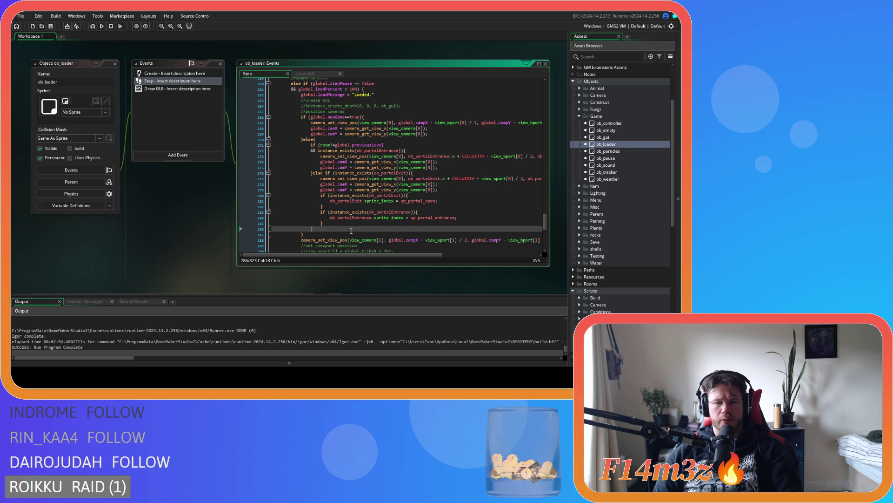
{"action": "left_click_drag", "start_coordinate": [351, 229], "coordinate": [311, 146]}
{"action": "key", "text": "ctrl+k"}
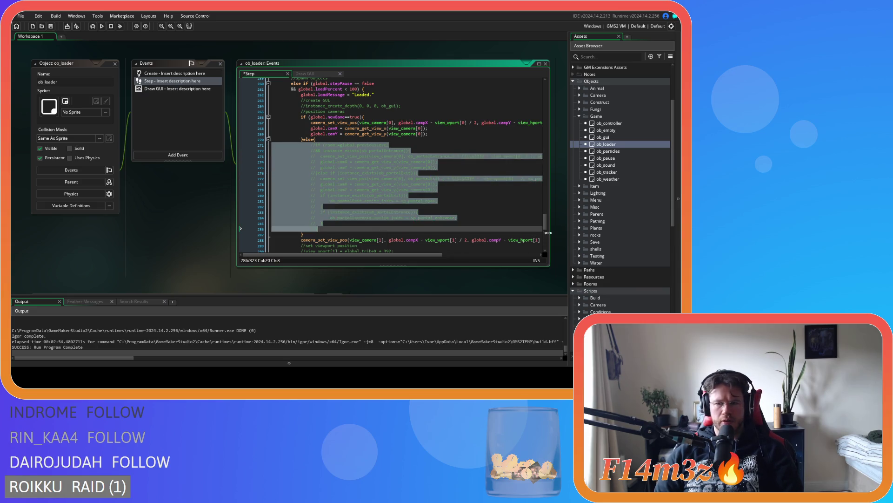
Step: Comment out the earlier camera block on lines 160–168
{"action": "left_click_drag", "start_coordinate": [546, 226], "coordinate": [535, 164]}
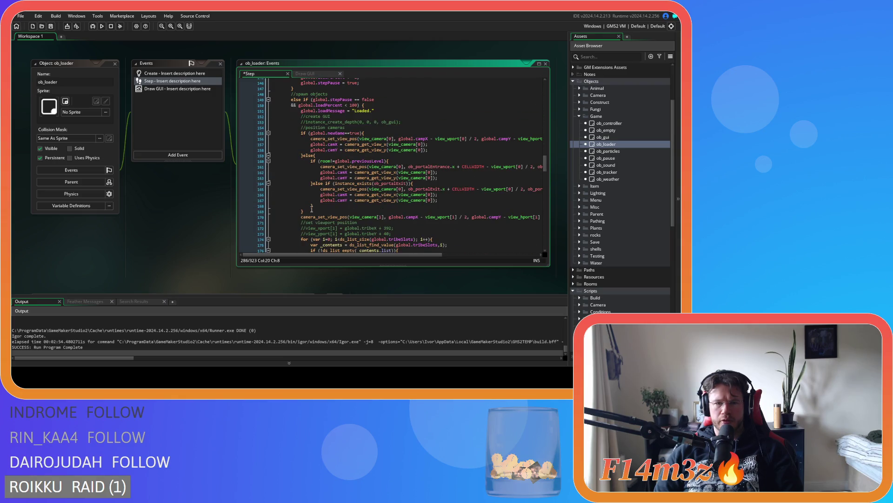
{"action": "left_click_drag", "start_coordinate": [312, 206], "coordinate": [310, 161]}
{"action": "key", "text": "ctrl+k"}
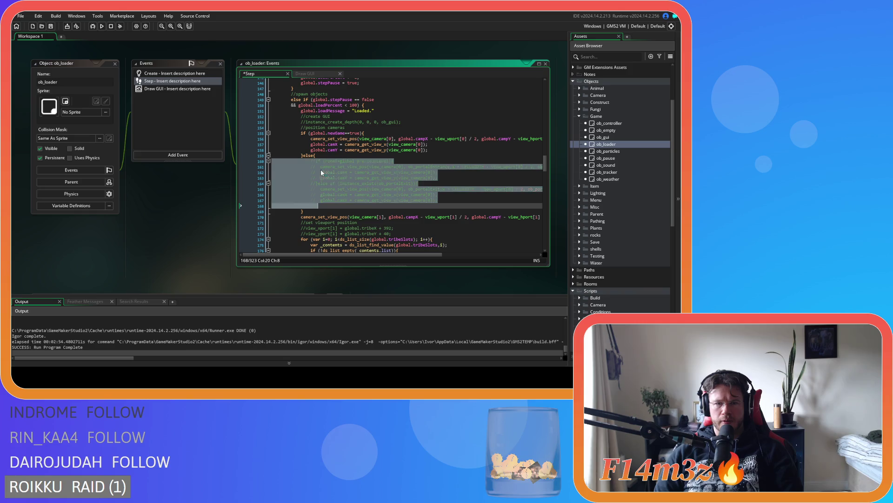
{"action": "left_click", "coordinate": [434, 189]}
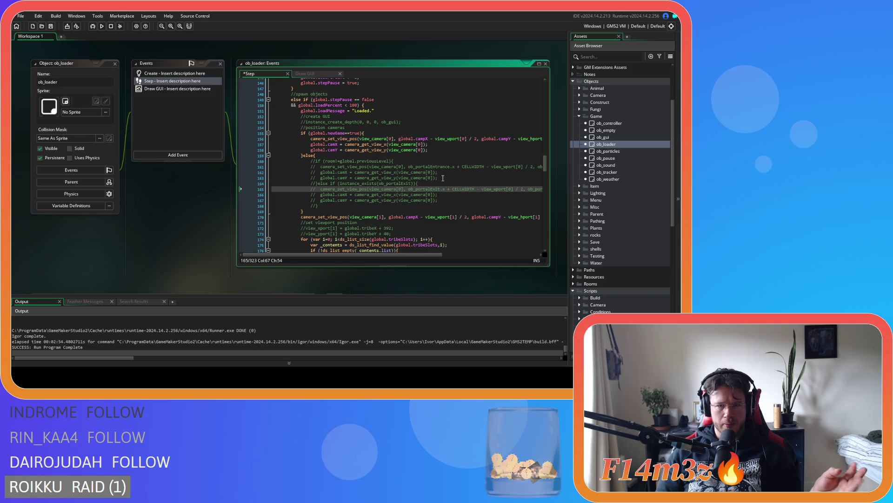
{"action": "left_click", "coordinate": [392, 188]}
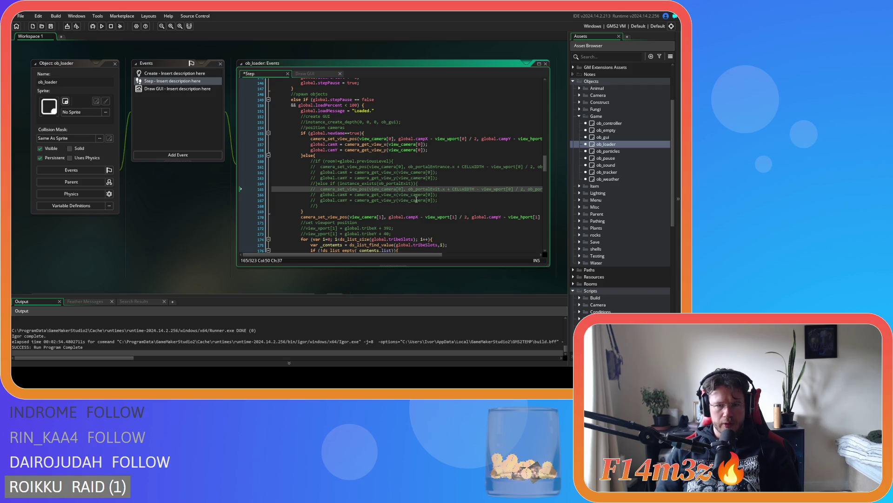
Step: Uncomment lines 160–168 and delete the ob_portalExit else-if branch
{"action": "left_click_drag", "start_coordinate": [323, 204], "coordinate": [310, 161]}
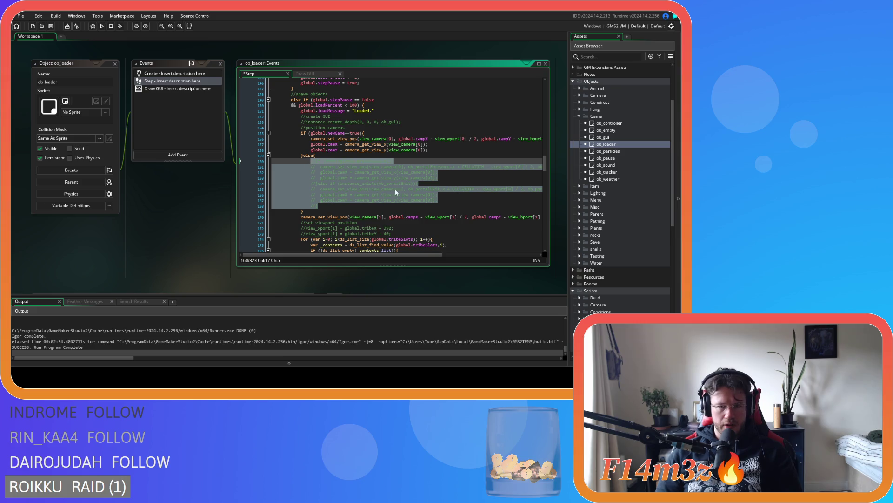
{"action": "key", "text": "ctrl+shift+k"}
{"action": "left_click", "coordinate": [444, 201]}
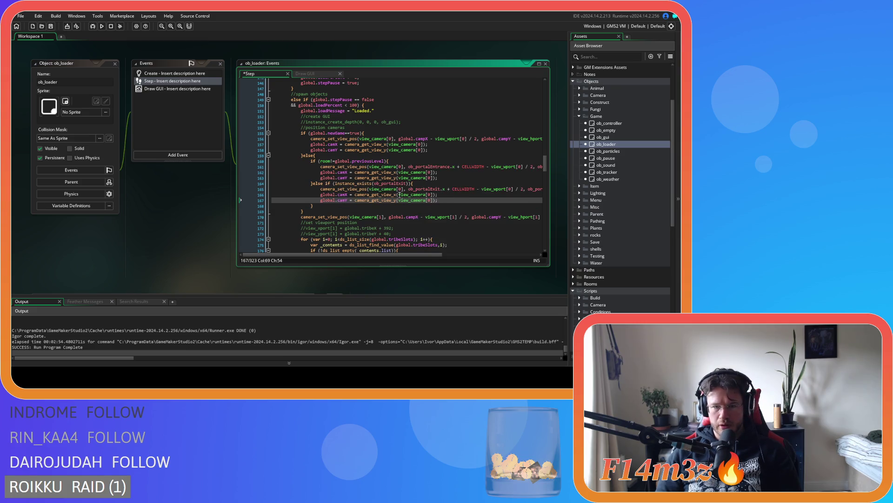
{"action": "left_click", "coordinate": [385, 184]}
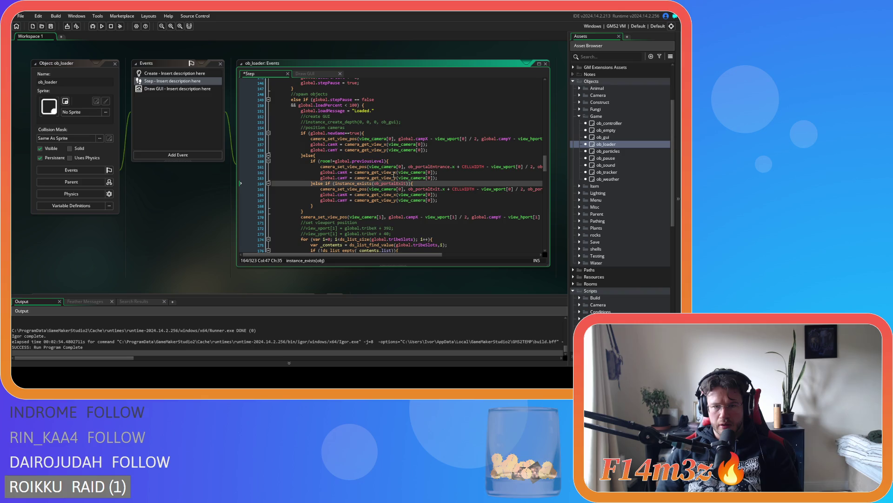
{"action": "left_click", "coordinate": [389, 161]}
{"action": "left_click_drag", "start_coordinate": [329, 203], "coordinate": [275, 184]}
{"action": "key", "text": "Delete"}
Step: Delete the room != previousLevel check, un-indent the three camera lines, and save
{"action": "left_click", "coordinate": [404, 161]}
{"action": "left_click_drag", "start_coordinate": [404, 161], "coordinate": [315, 155]}
{"action": "key", "text": "Delete"}
{"action": "left_click_drag", "start_coordinate": [438, 172], "coordinate": [278, 162]}
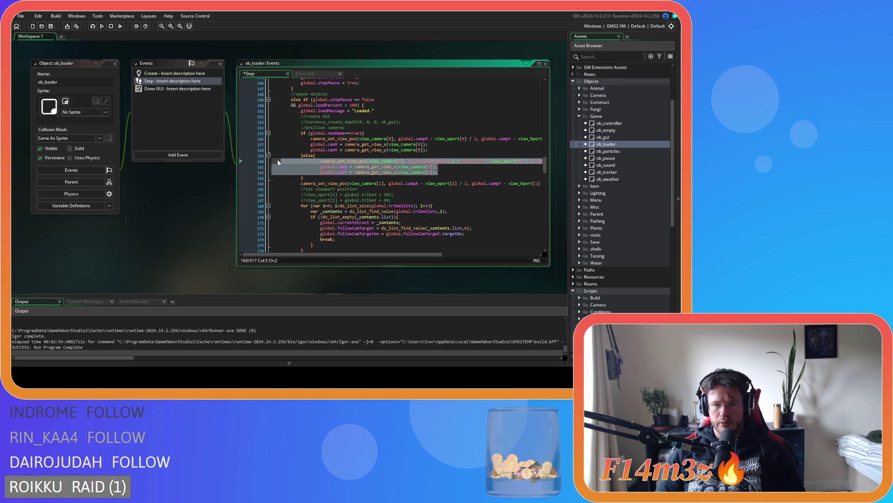
{"action": "key", "text": "shift+Tab"}
{"action": "key", "text": "ctrl+s"}
{"action": "left_click", "coordinate": [449, 173]}
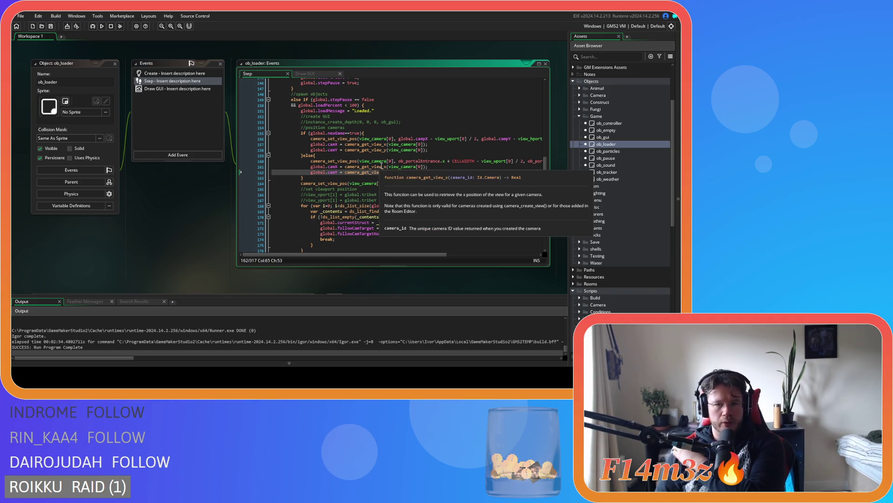
{"action": "mouse_move", "coordinate": [413, 162]}
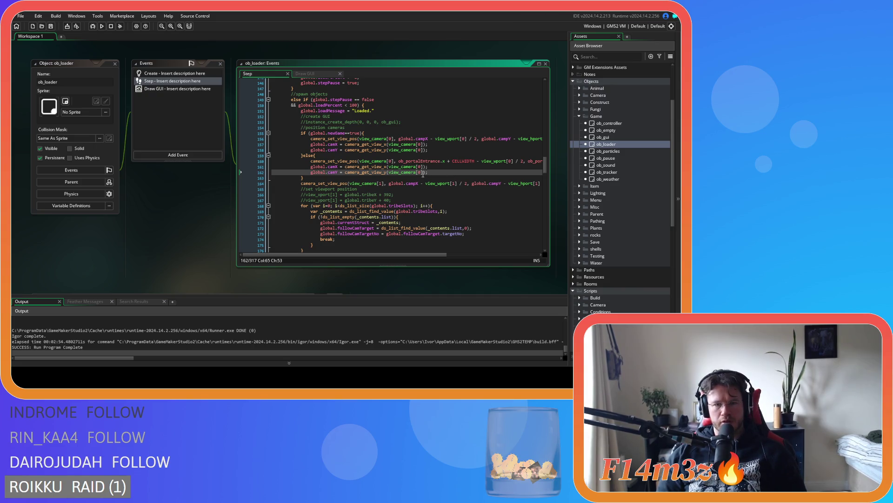
{"action": "scroll", "coordinate": [423, 173], "scroll_direction": "down", "scroll_amount": 15}
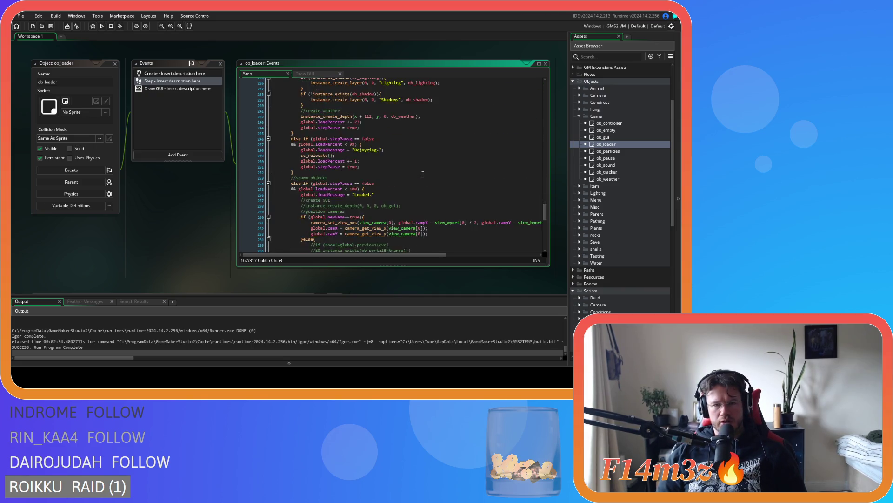
{"action": "scroll", "coordinate": [423, 174], "scroll_direction": "down", "scroll_amount": 5}
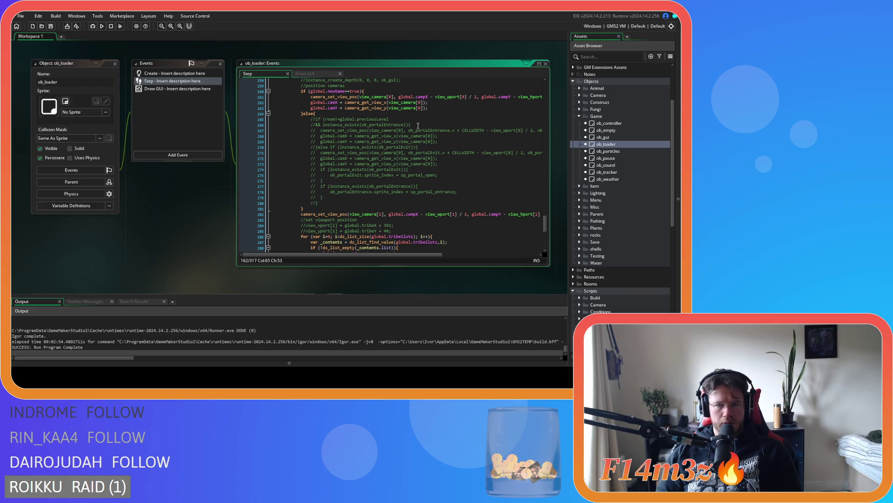
{"action": "left_click_drag", "start_coordinate": [333, 197], "coordinate": [308, 119]}
{"action": "key", "text": "ctrl+shift+k"}
{"action": "left_click", "coordinate": [396, 148]}
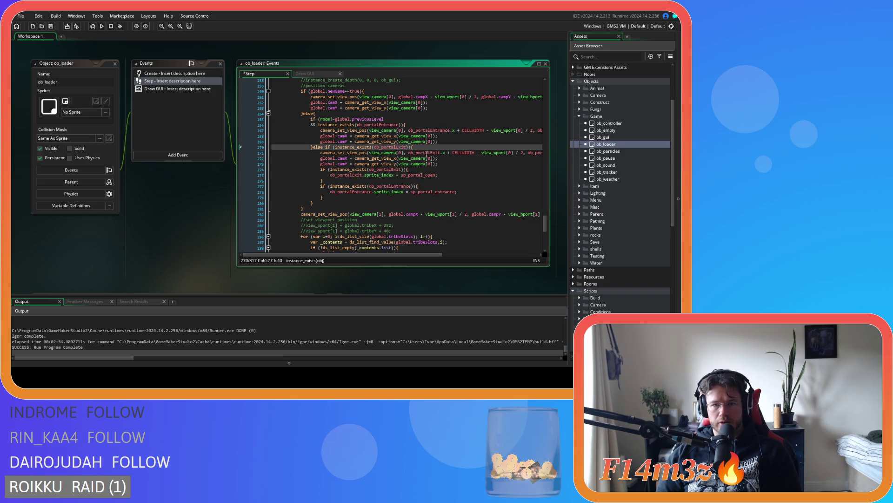
{"action": "mouse_move", "coordinate": [427, 148]}
{"action": "left_mouse_down"}
{"action": "mouse_move", "coordinate": [245, 126]}
{"action": "mouse_move", "coordinate": [236, 116]}
{"action": "left_mouse_up"}
{"action": "key", "text": "Delete"}
{"action": "left_click_drag", "start_coordinate": [333, 162], "coordinate": [270, 147]}
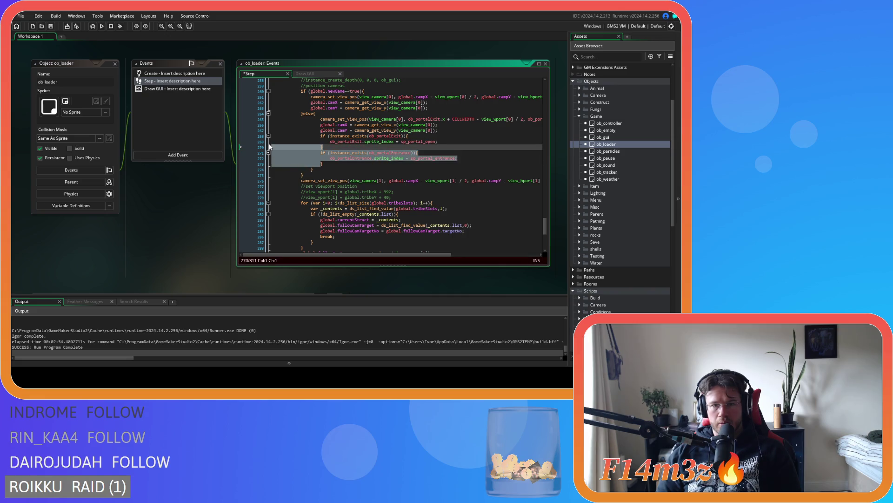
{"action": "left_click", "coordinate": [419, 158]}
{"action": "left_click", "coordinate": [313, 170]}
{"action": "key", "text": "BackSpace"}
{"action": "key", "text": "BackSpace"}
{"action": "key", "text": "BackSpace"}
{"action": "mouse_move", "coordinate": [336, 163]}
{"action": "left_mouse_down"}
{"action": "mouse_move", "coordinate": [288, 142]}
{"action": "mouse_move", "coordinate": [284, 121]}
{"action": "left_mouse_up"}
{"action": "key", "text": "shift+Tab"}
{"action": "left_click", "coordinate": [439, 127]}
{"action": "key", "text": "ctrl+s"}
{"action": "left_click", "coordinate": [414, 120]}
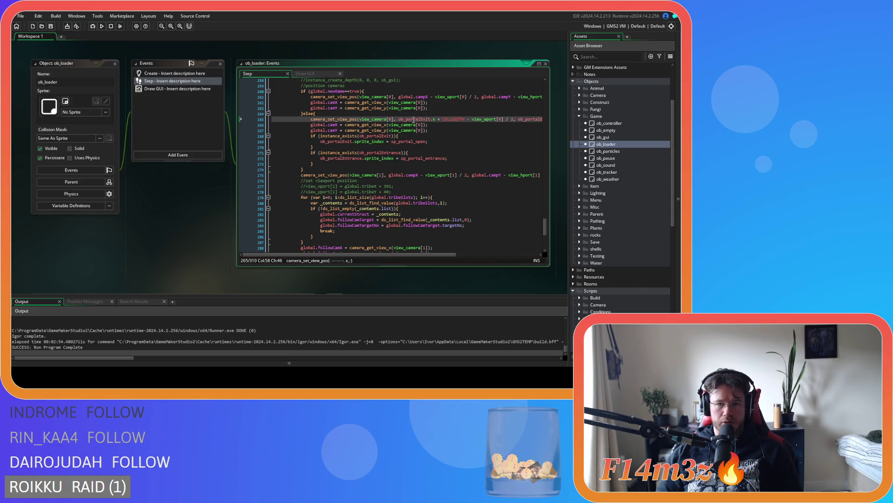
{"action": "mouse_move", "coordinate": [414, 120]}
{"action": "left_click", "coordinate": [449, 138]}
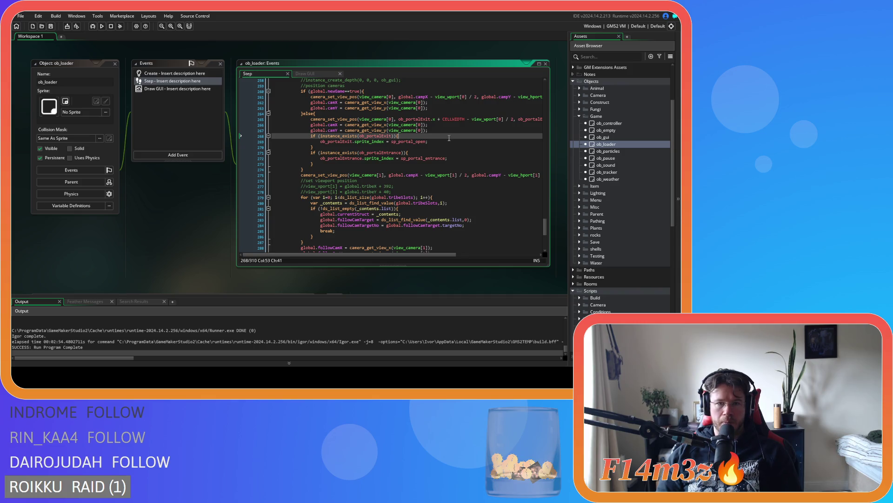
{"action": "scroll", "coordinate": [392, 95], "scroll_direction": "up", "scroll_amount": 2}
{"action": "left_click", "coordinate": [372, 119]}
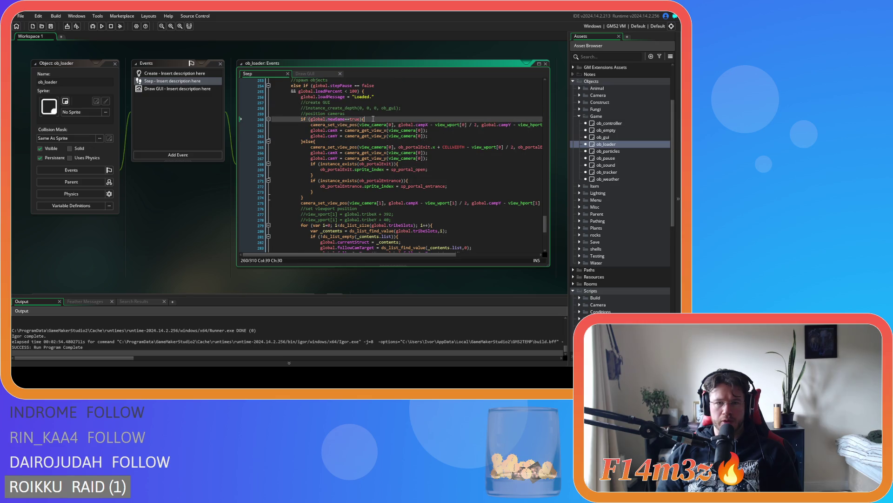
{"action": "scroll", "coordinate": [374, 178], "scroll_direction": "up", "scroll_amount": 3}
{"action": "left_click_drag", "start_coordinate": [330, 175], "coordinate": [366, 175]}
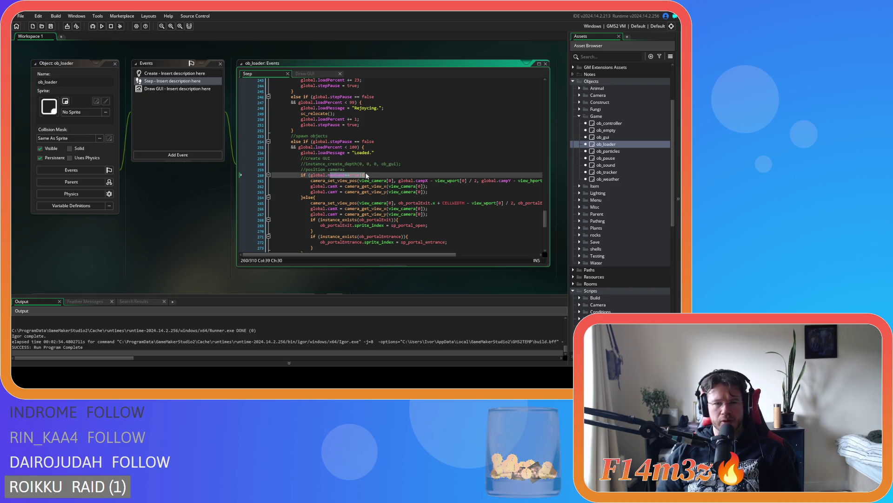
{"action": "mouse_move", "coordinate": [361, 181]}
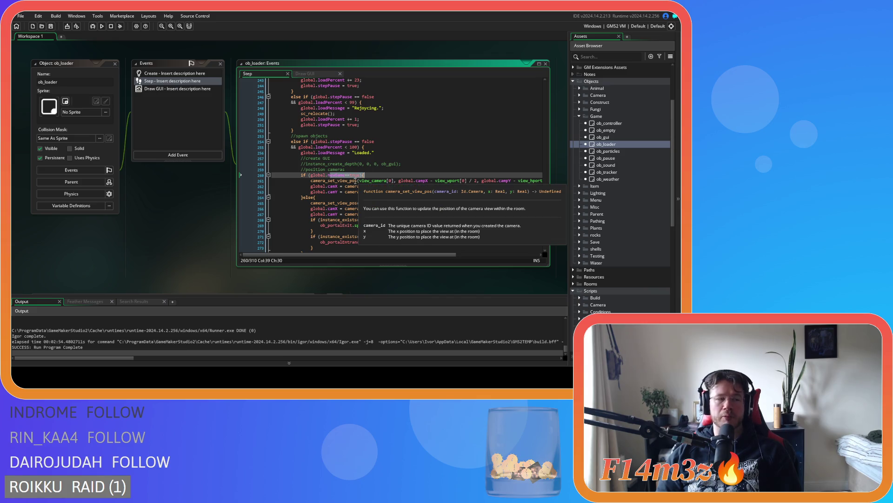
{"action": "left_click", "coordinate": [365, 175]}
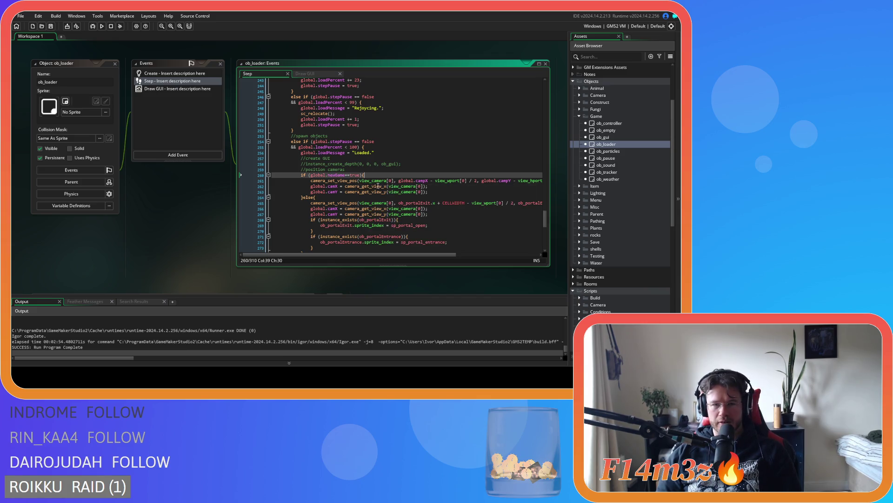
Step: Delete the conditional branch lines and orphaned closing brace, then save the Step event
{"action": "scroll", "coordinate": [389, 193], "scroll_direction": "down", "scroll_amount": 3}
{"action": "left_click_drag", "start_coordinate": [322, 141], "coordinate": [217, 116]}
{"action": "key", "text": "Delete"}
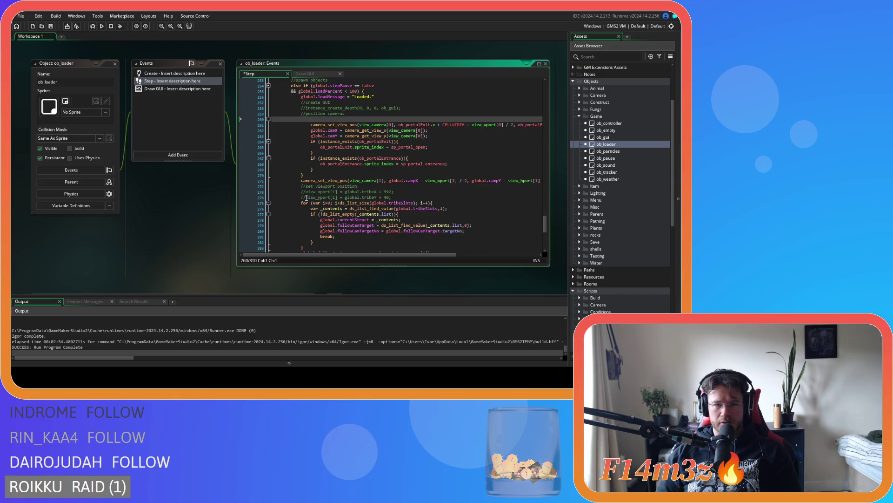
{"action": "key", "text": "Delete"}
{"action": "mouse_move", "coordinate": [303, 169]}
{"action": "left_mouse_down"}
{"action": "mouse_move", "coordinate": [277, 172]}
{"action": "mouse_move", "coordinate": [295, 158]}
{"action": "mouse_move", "coordinate": [228, 117]}
{"action": "left_mouse_up"}
{"action": "key", "text": "Delete"}
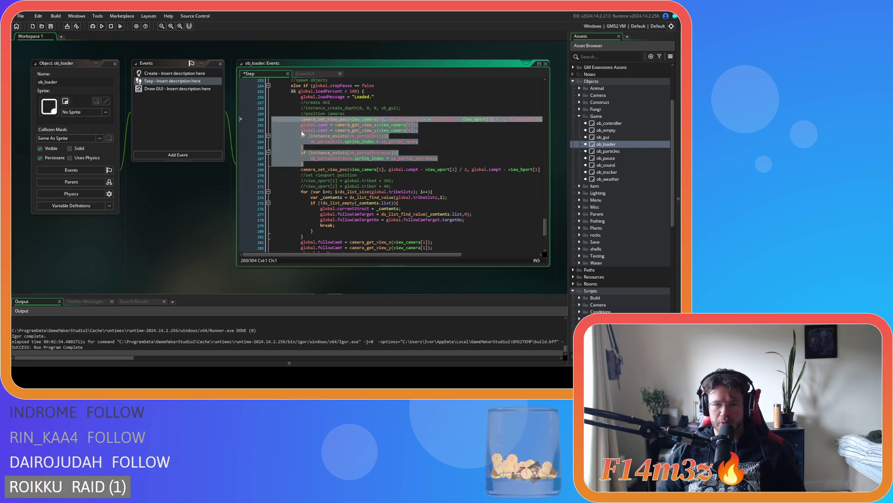
{"action": "left_click", "coordinate": [451, 134]}
{"action": "key", "text": "ctrl+s"}
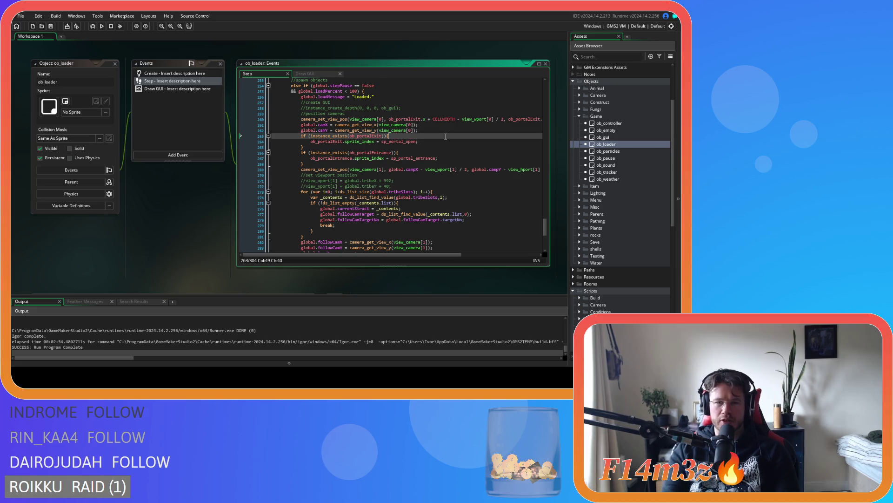
Step: Inspect the exit-portal existence check and open-portal sprite lines in the Step code
{"action": "left_click", "coordinate": [396, 119]}
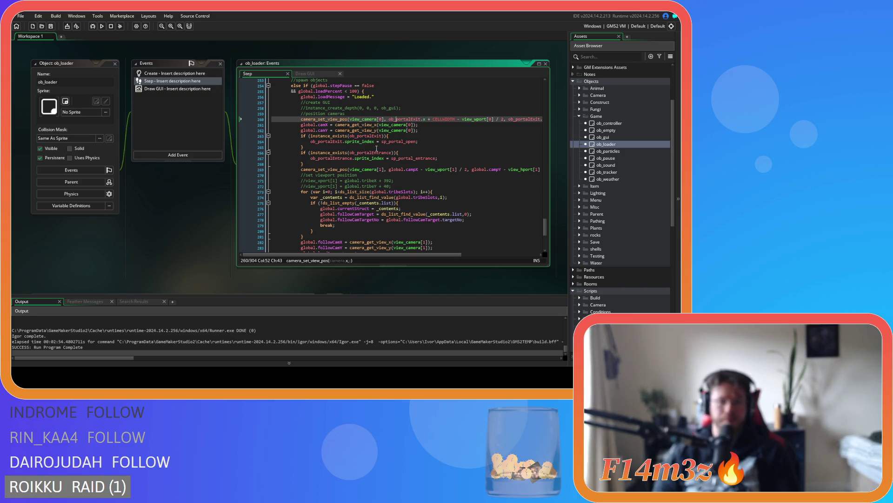
{"action": "left_click", "coordinate": [400, 147]}
{"action": "left_click", "coordinate": [424, 136]}
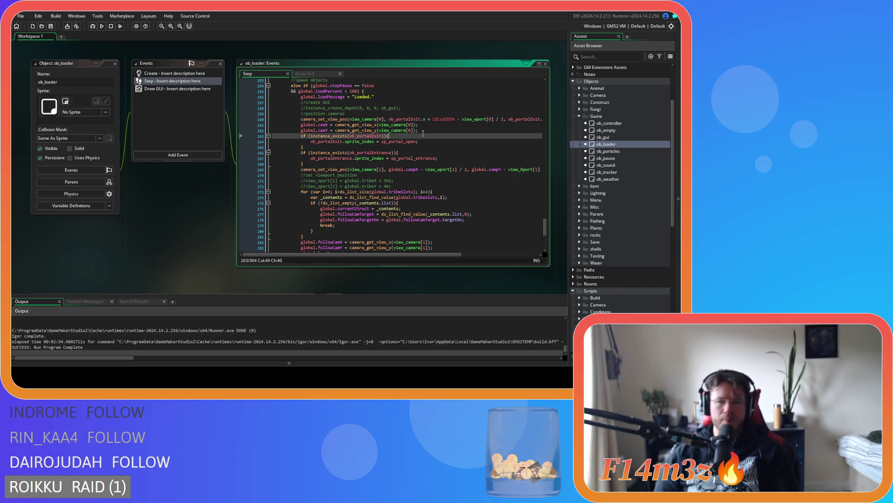
{"action": "left_click", "coordinate": [416, 141]}
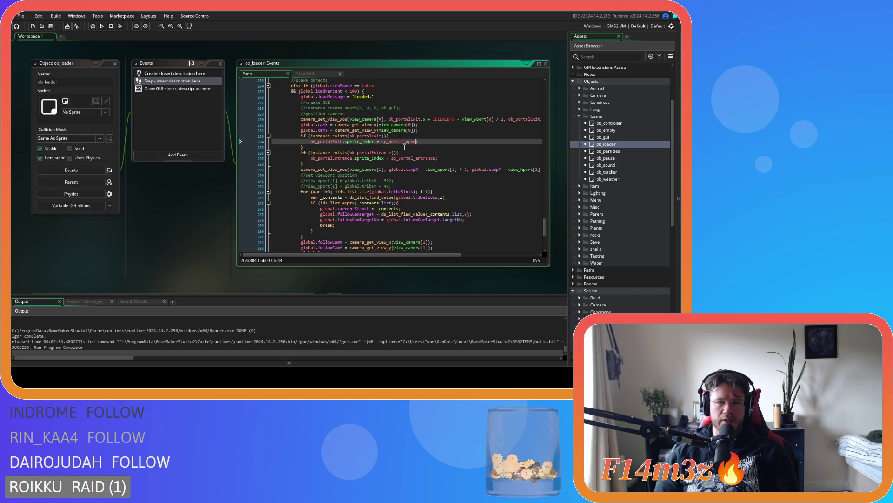
{"action": "left_click", "coordinate": [398, 147]}
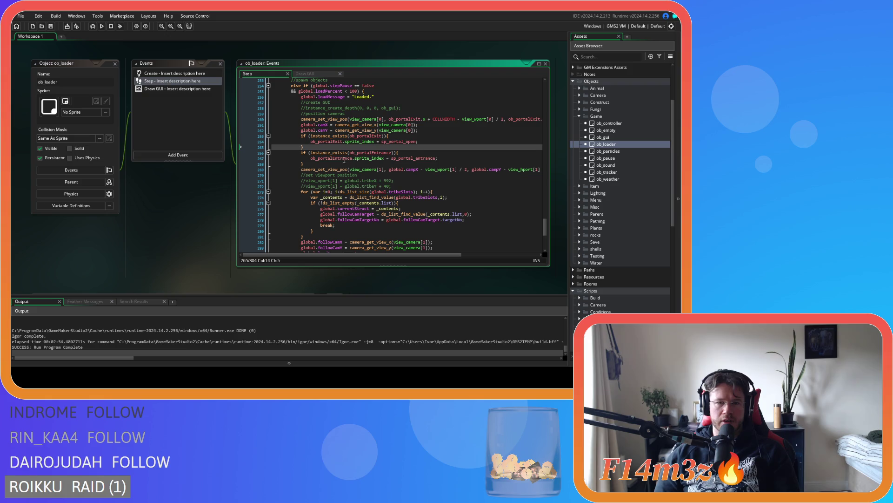
{"action": "mouse_move", "coordinate": [341, 160]}
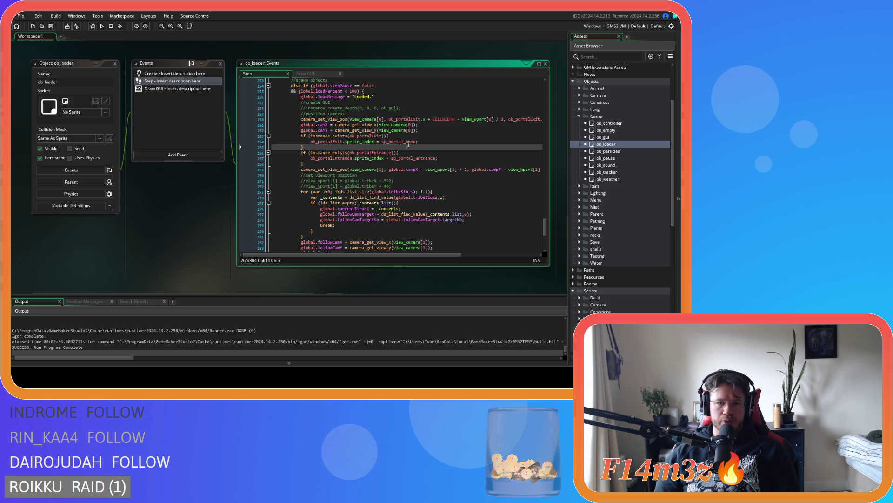
{"action": "mouse_move", "coordinate": [406, 140]}
{"action": "mouse_move", "coordinate": [406, 159]}
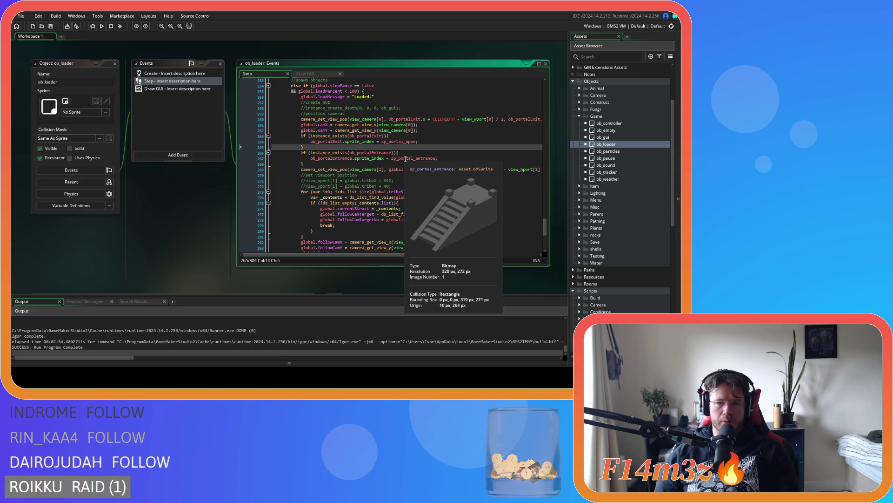
{"action": "left_click_drag", "start_coordinate": [302, 153], "coordinate": [299, 137]}
{"action": "key", "text": "ctrl+z"}
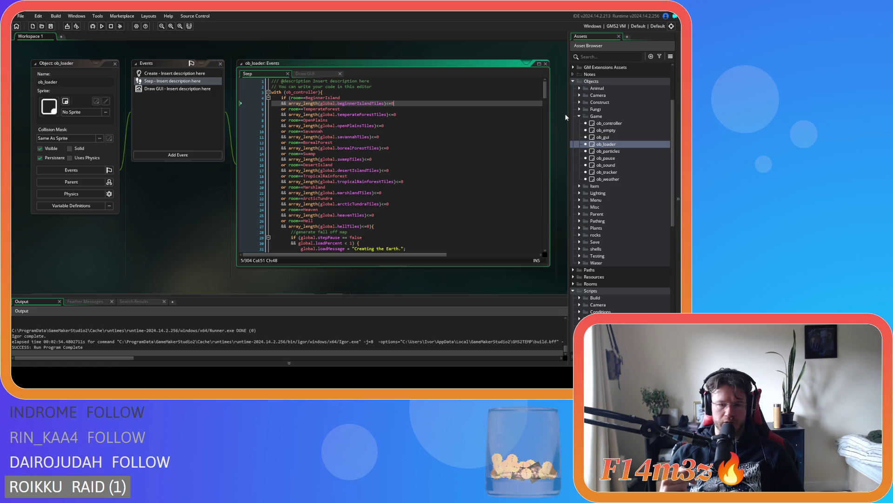
Step: Expand the Spawn scripts folder and bring up its asset options menu
{"action": "scroll", "coordinate": [605, 186], "scroll_direction": "down", "scroll_amount": 10}
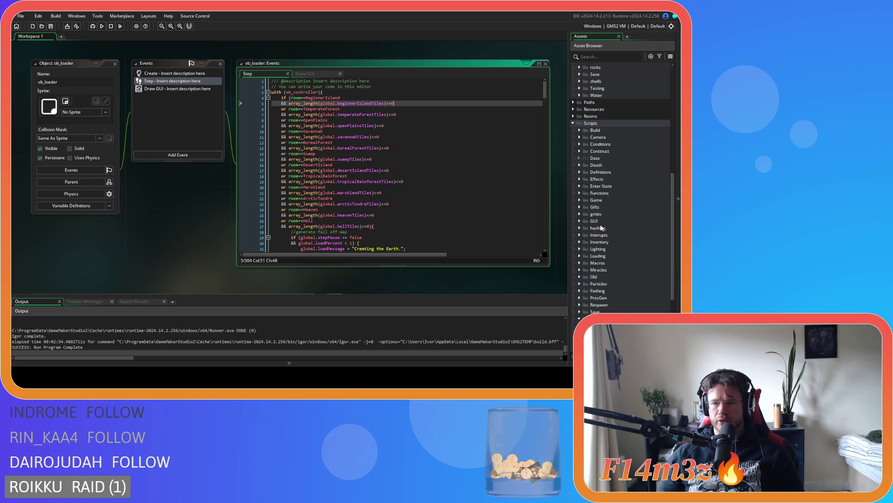
{"action": "left_click", "coordinate": [580, 206]}
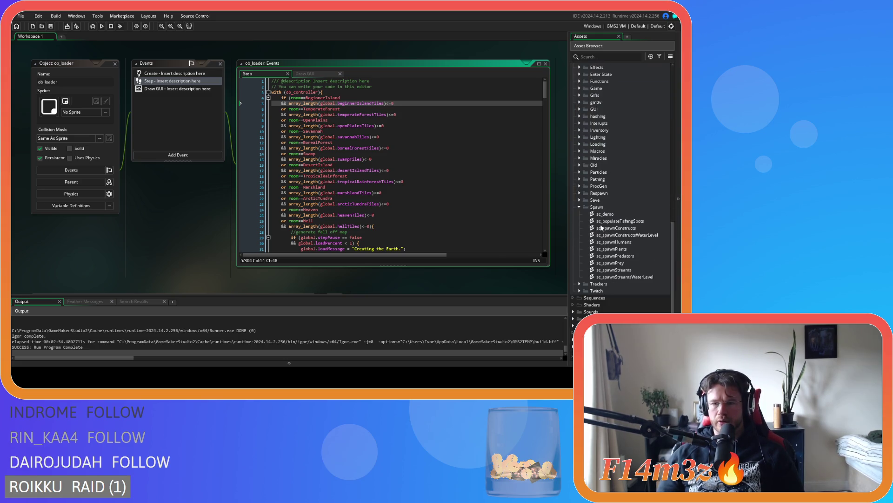
{"action": "right_click", "coordinate": [580, 206]}
Step: Create a new script asset and move it into the Construct folder
{"action": "mouse_move", "coordinate": [610, 211]}
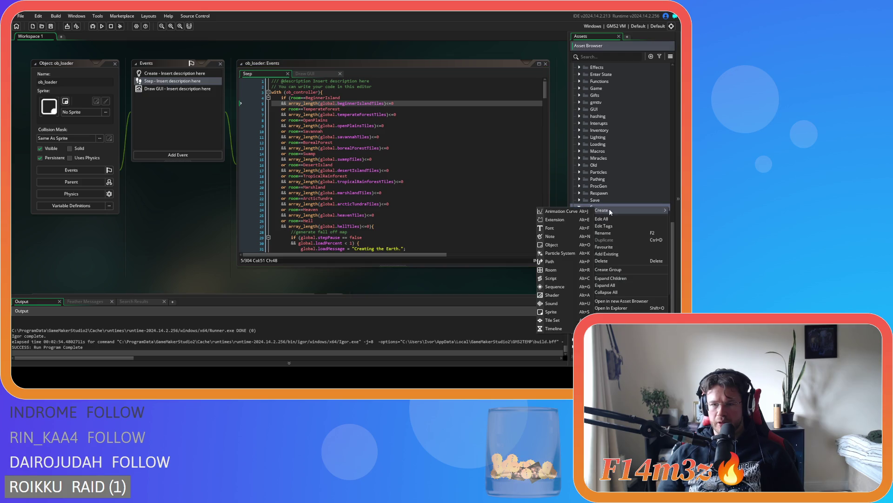
{"action": "left_click", "coordinate": [560, 277]}
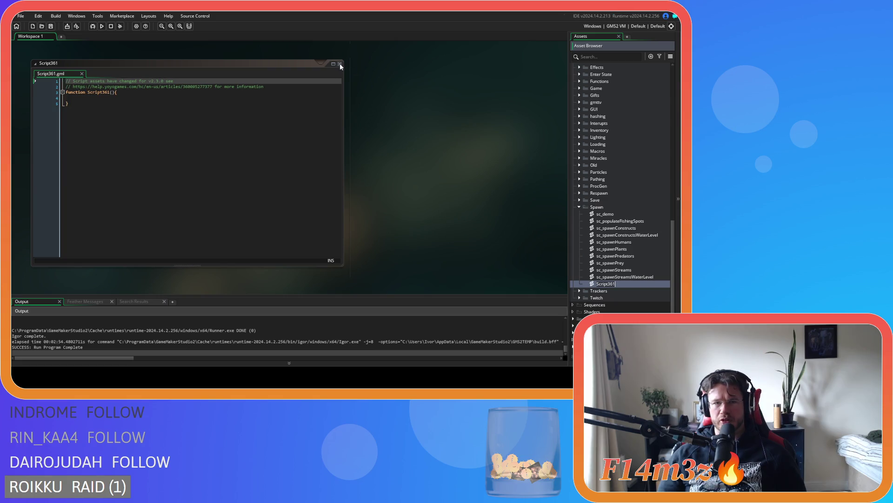
{"action": "left_click", "coordinate": [341, 66]}
{"action": "left_click_drag", "start_coordinate": [611, 287], "coordinate": [615, 123]}
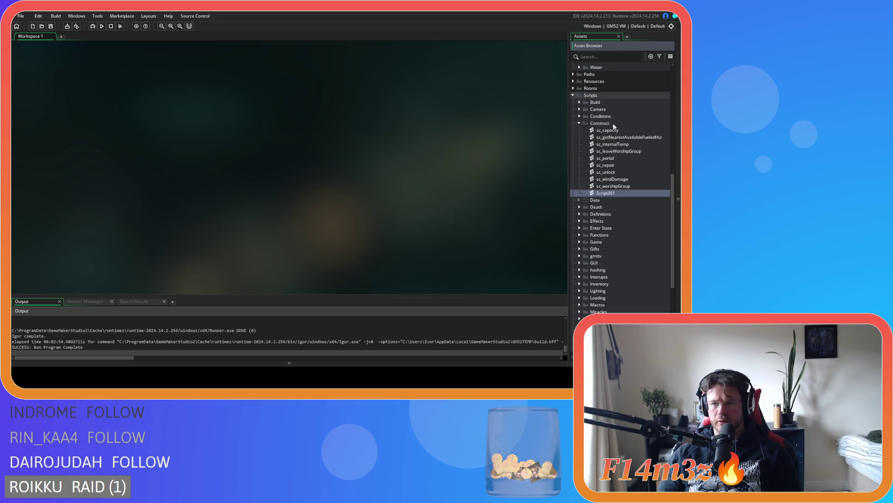
Step: Rename the new script to sc_closeEntrancePortal
{"action": "left_click", "coordinate": [608, 194]}
{"action": "type", "text": "sc_"}
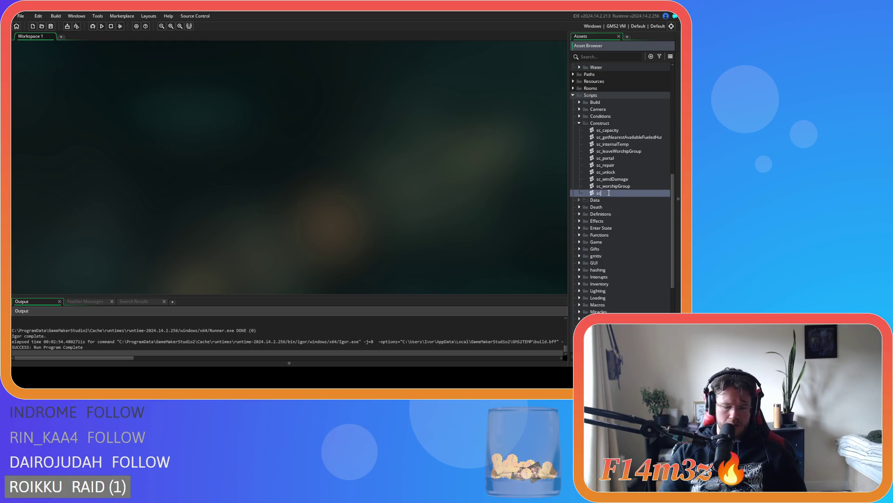
{"action": "type", "text": "close"}
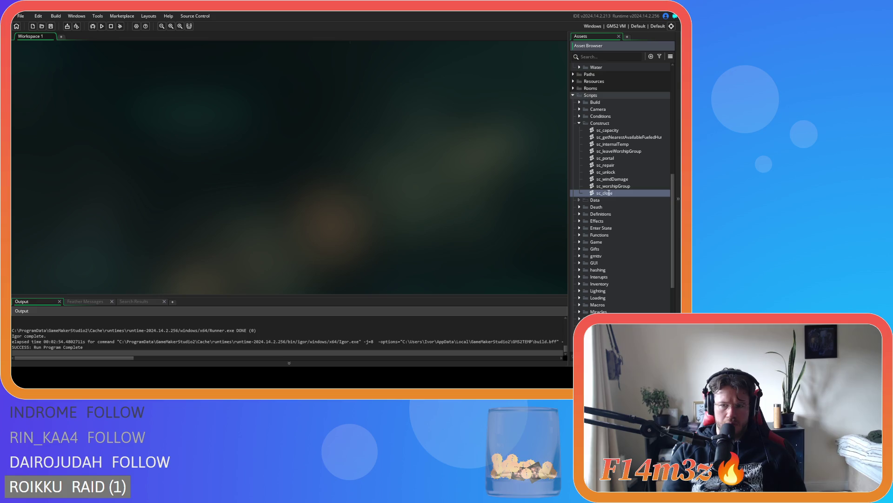
{"action": "type", "text": "Entra"}
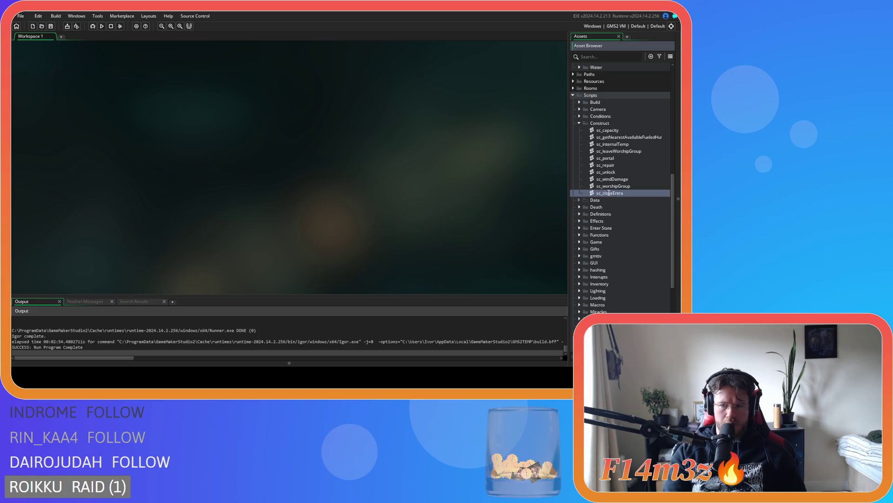
{"action": "key", "text": "BackSpace"}
{"action": "key", "text": "BackSpace"}
{"action": "key", "text": "BackSpace"}
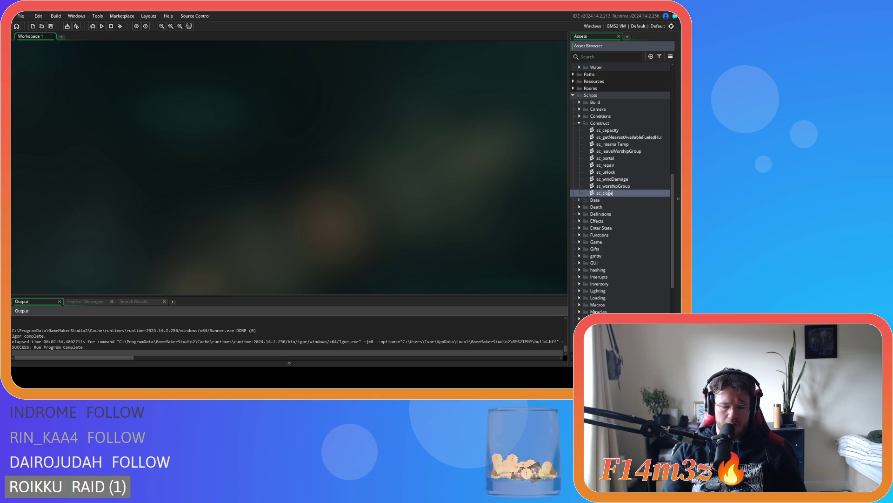
{"action": "key", "text": "BackSpace"}
{"action": "key", "text": "BackSpace"}
{"action": "key", "text": "BackSpace"}
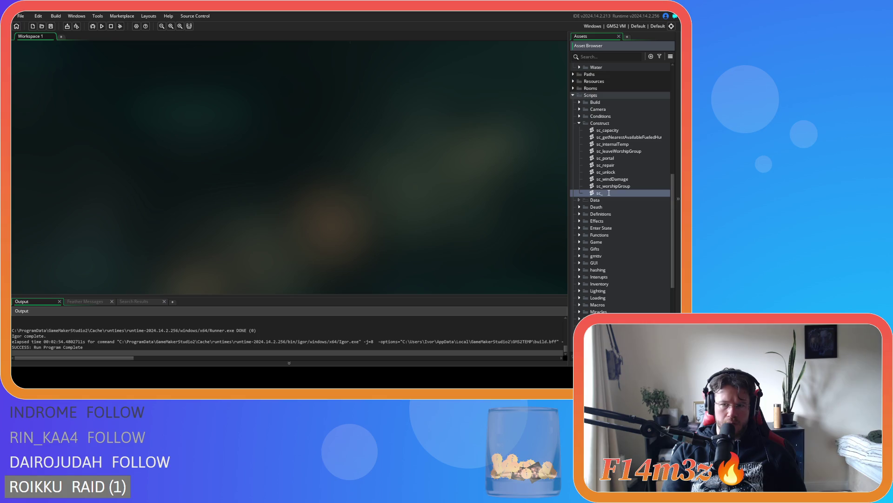
{"action": "type", "text": "dloseE"}
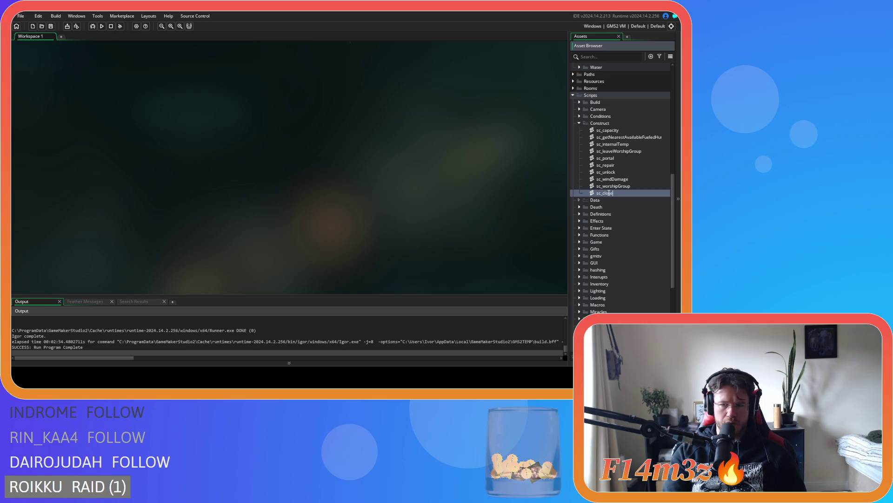
{"action": "type", "text": "ntrancePortal"}
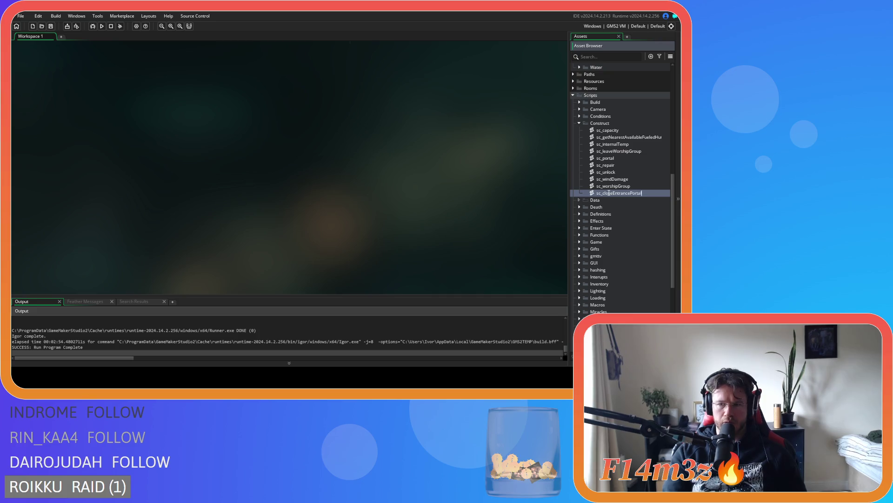
{"action": "key", "text": "Return"}
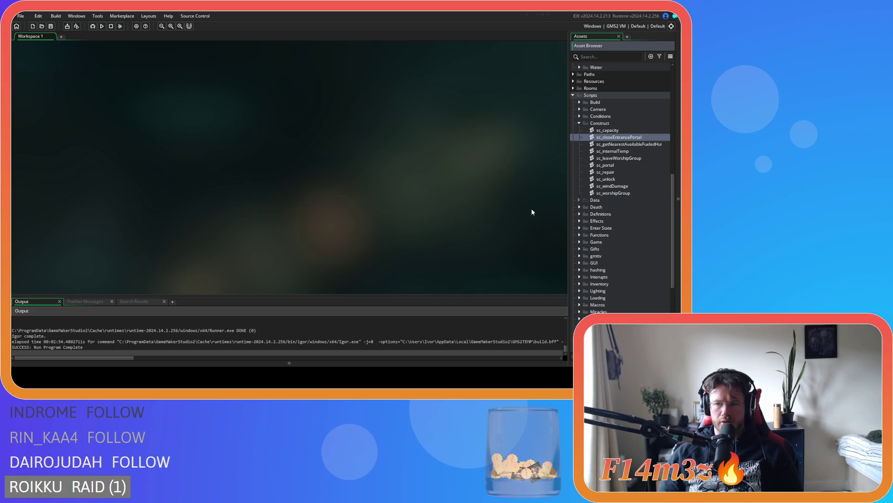
Step: Rename the sc_closeEntrancePortal function to closeEntrancePortal and give it a controller parameter
{"action": "double_click", "coordinate": [634, 138]}
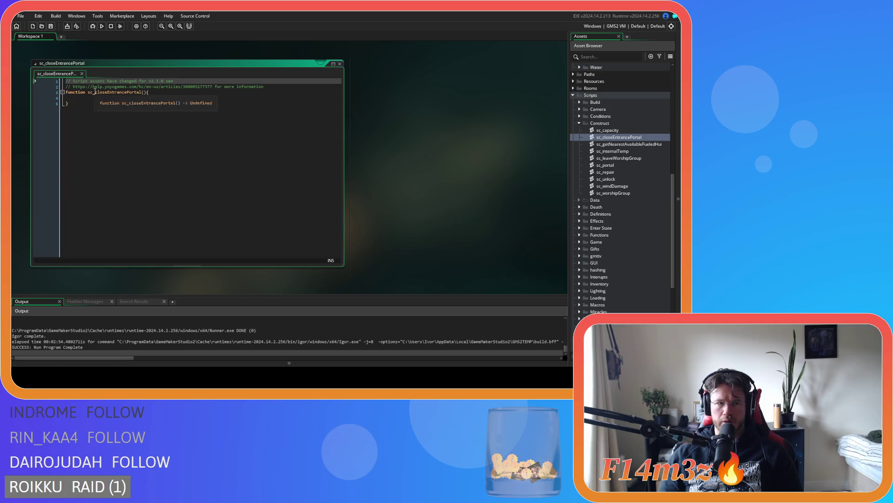
{"action": "key", "text": "BackSpace"}
{"action": "key", "text": "BackSpace"}
{"action": "key", "text": "BackSpace"}
{"action": "left_click", "coordinate": [137, 92]}
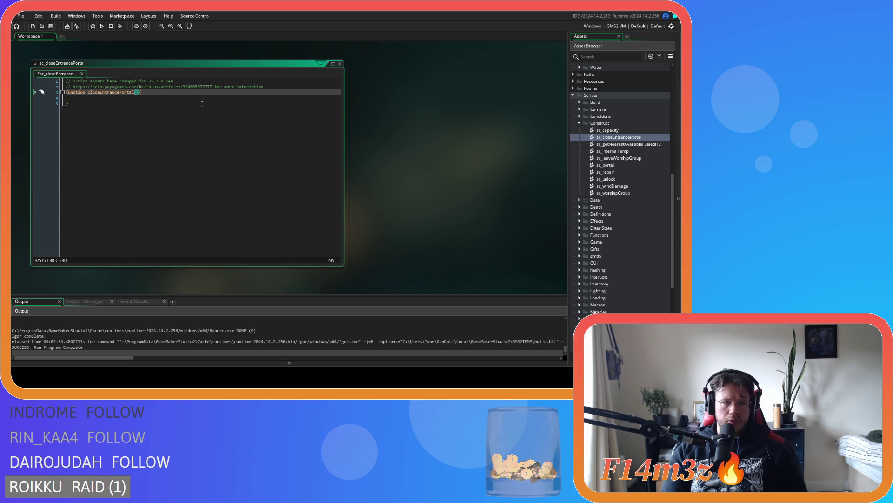
{"action": "type", "text": "contro"}
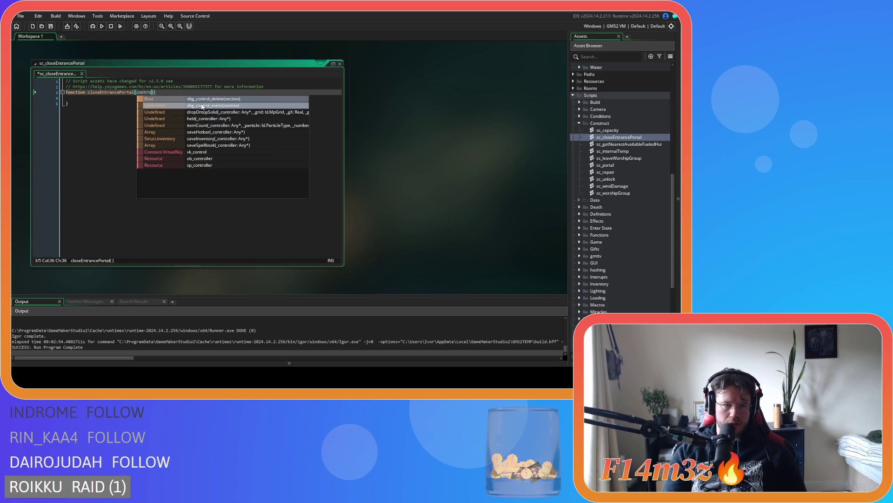
{"action": "type", "text": "ller"}
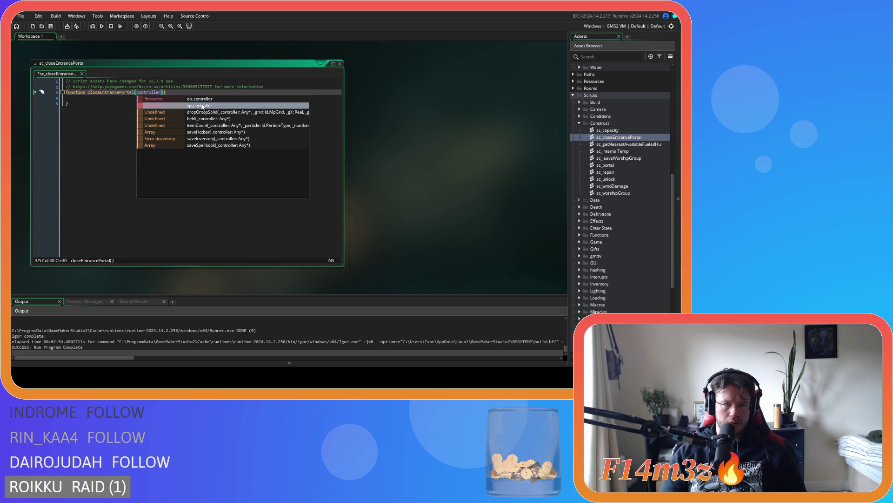
{"action": "key", "text": "Escape"}
Step: Add an empty with(controller) block inside the function body
{"action": "left_click", "coordinate": [107, 97]}
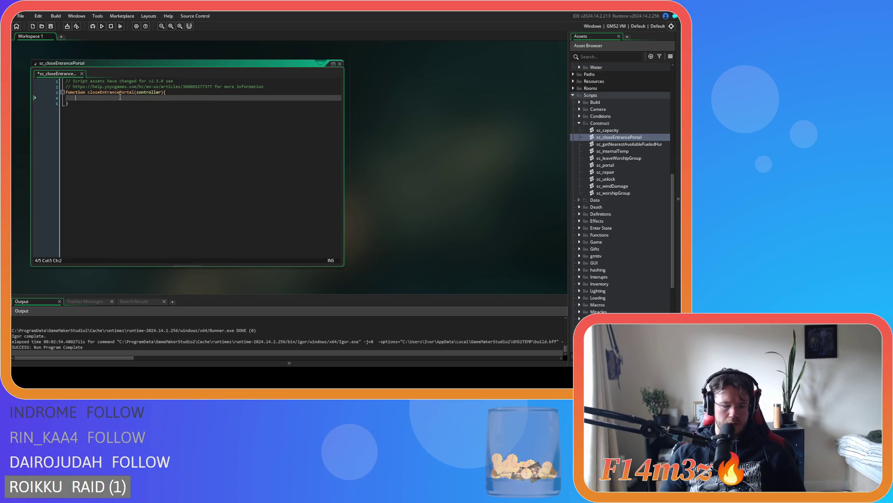
{"action": "type", "text": "with(co"}
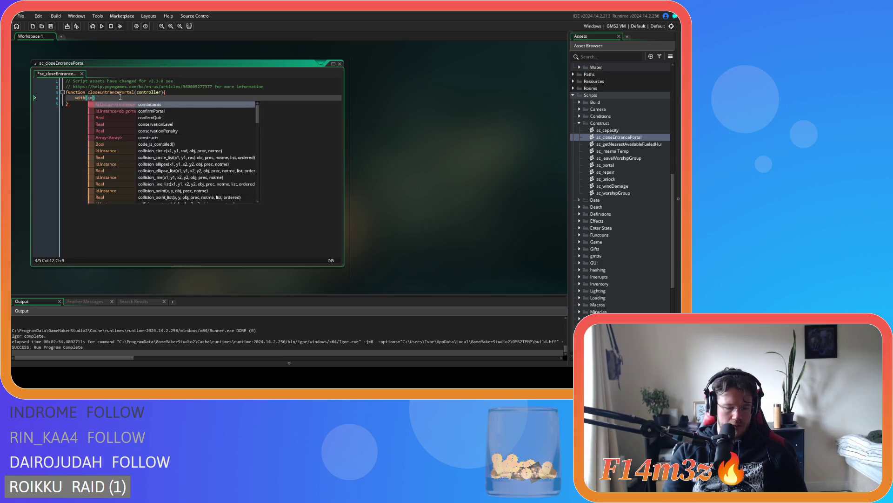
{"action": "type", "text": "ntroller)"}
{"action": "key", "text": "Return"}
{"action": "key", "text": "Return"}
{"action": "key", "text": "Up"}
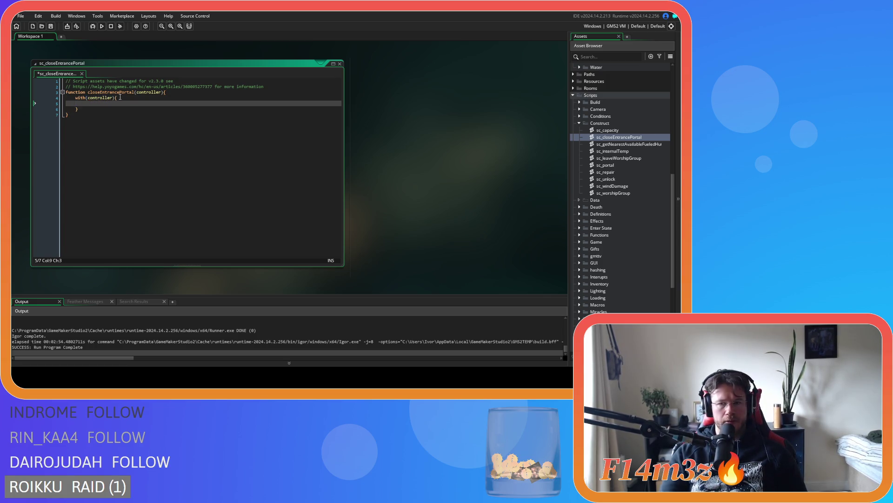
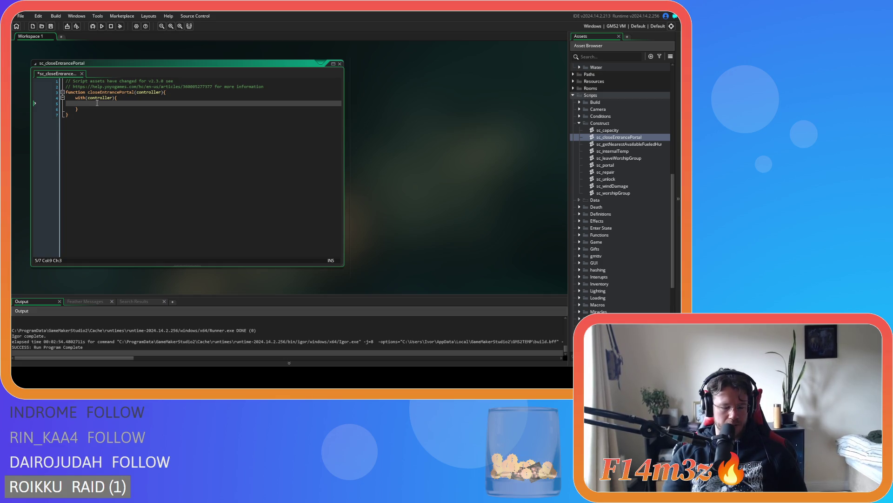
Step: Start an if condition on global.previousLevel inside the with(controller) block
{"action": "type", "text": "i"}
{"action": "type", "text": "()"}
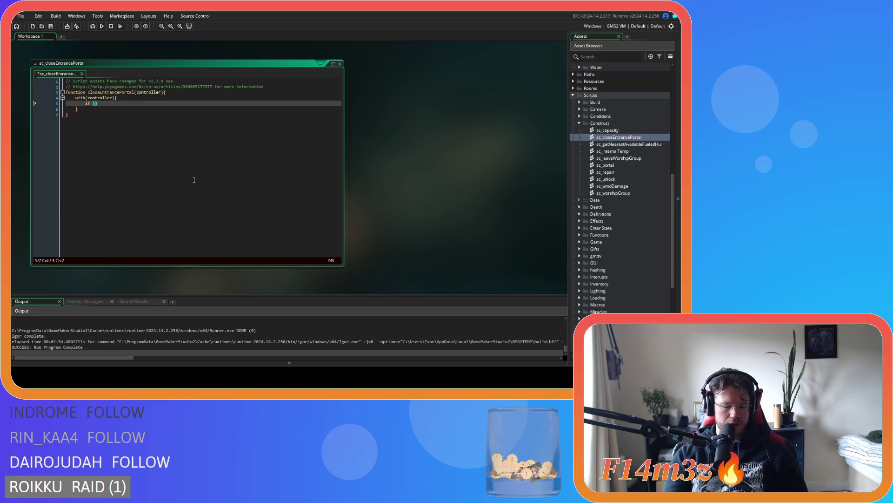
{"action": "type", "text": "pre"}
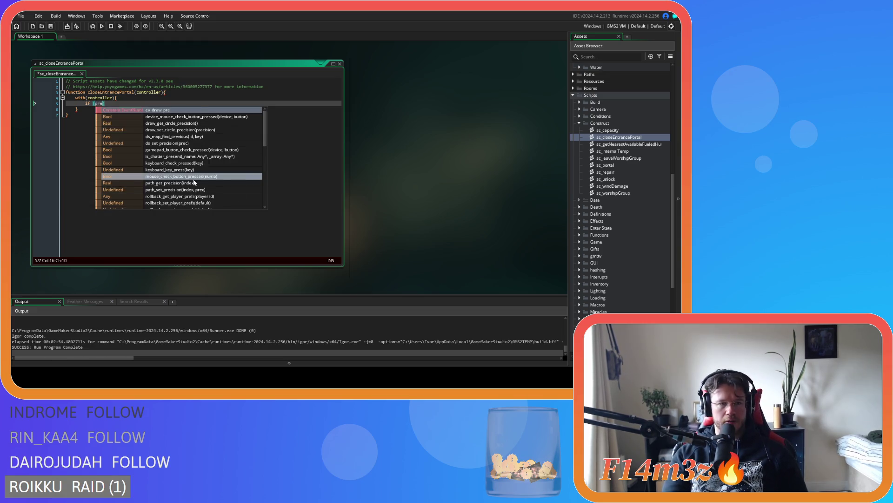
{"action": "key", "text": "BackSpace"}
{"action": "key", "text": "BackSpace"}
{"action": "key", "text": "BackSpace"}
{"action": "type", "text": "global."}
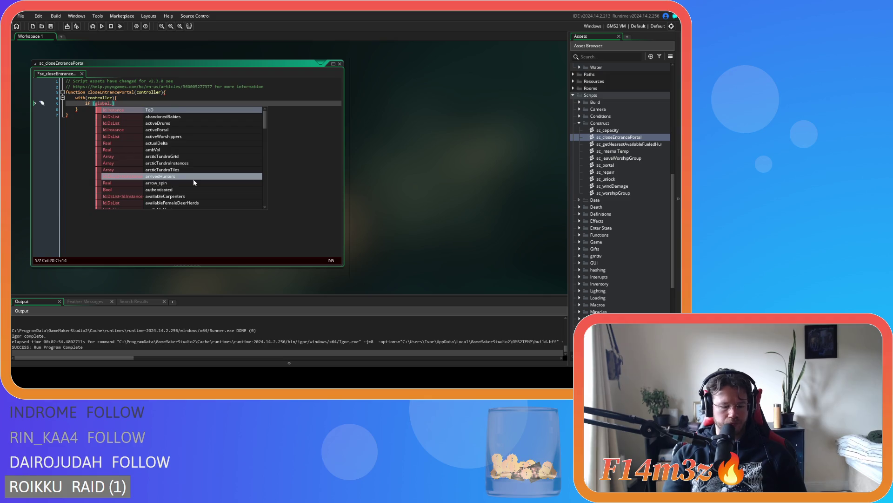
{"action": "type", "text": "previ"}
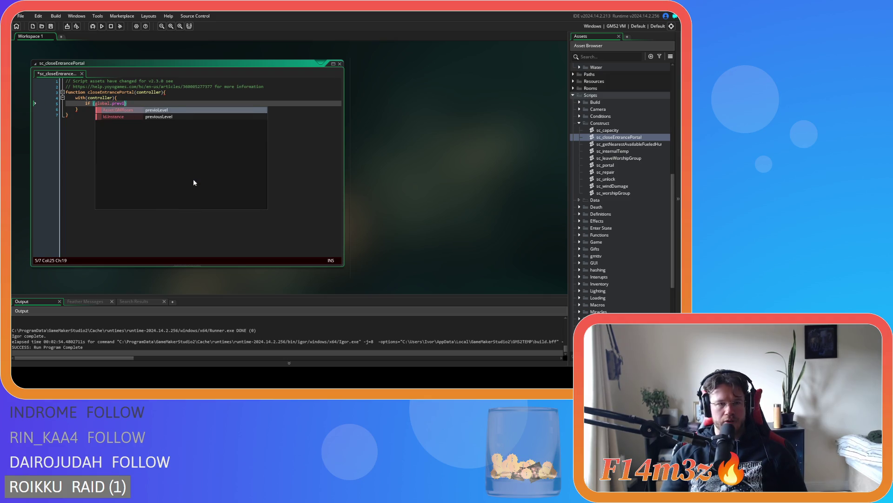
{"action": "key", "text": "Down"}
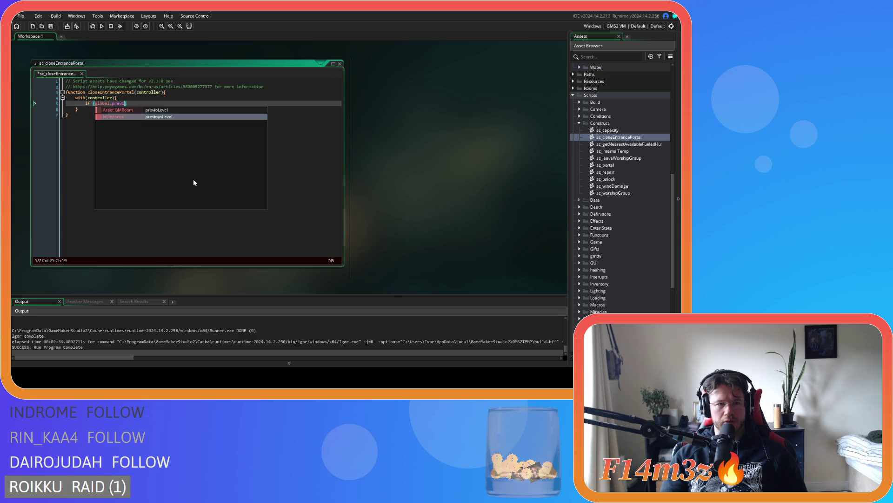
{"action": "key", "text": "Return"}
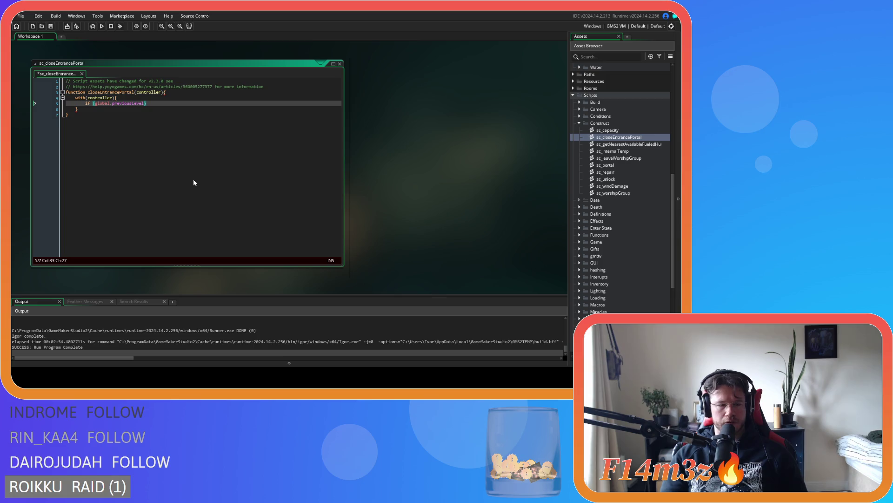
Step: Search the project for global.previoLevel to confirm there are no references
{"action": "key", "text": "ctrl+shift+f"}
{"action": "type", "text": "global."}
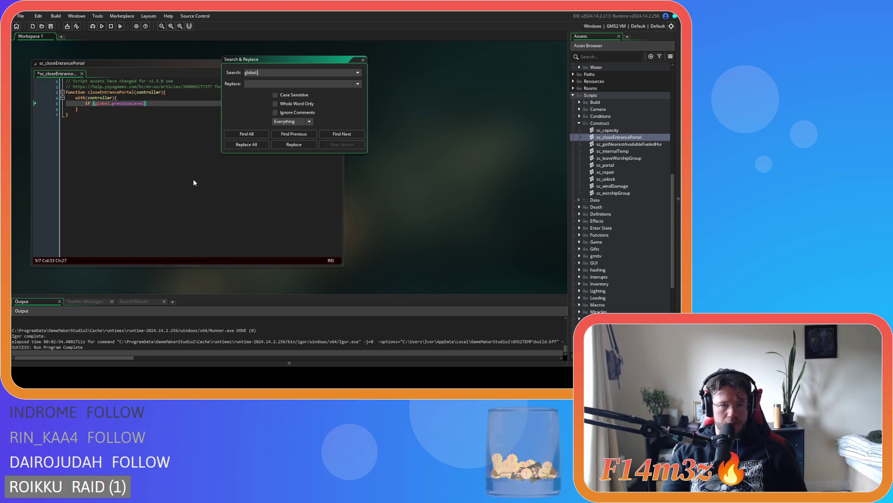
{"action": "type", "text": "previolev"}
{"action": "key", "text": "BackSpace"}
{"action": "key", "text": "BackSpace"}
{"action": "key", "text": "BackSpace"}
{"action": "type", "text": "Level"}
{"action": "left_click", "coordinate": [248, 134]}
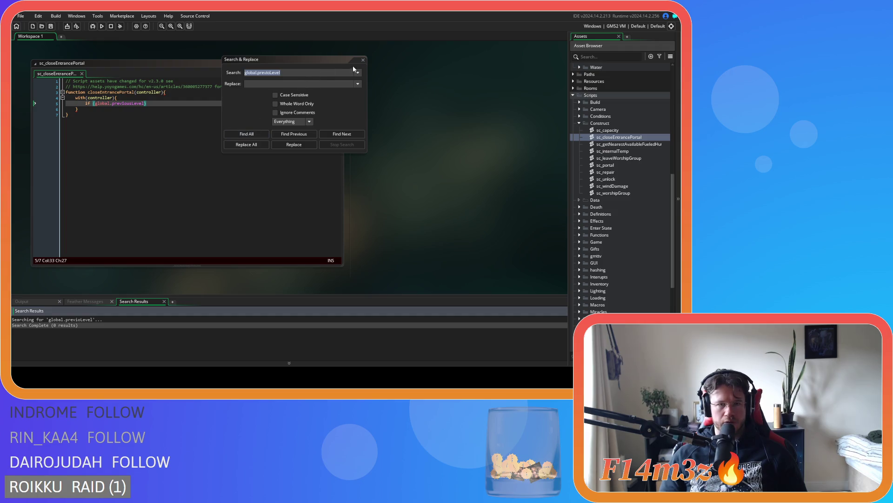
{"action": "left_click", "coordinate": [363, 60]}
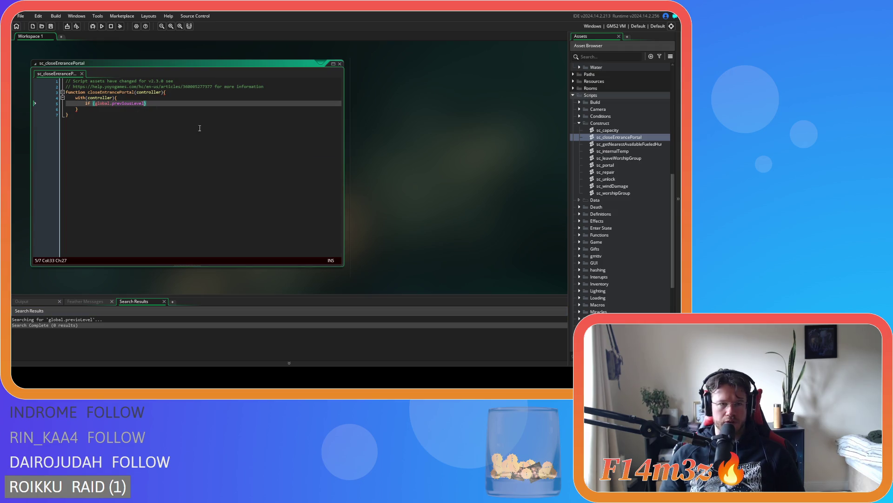
Step: Complete the test as global.previousLevel==BeginnerIsland and start an '&& global' clause below it
{"action": "key", "text": "Left"}
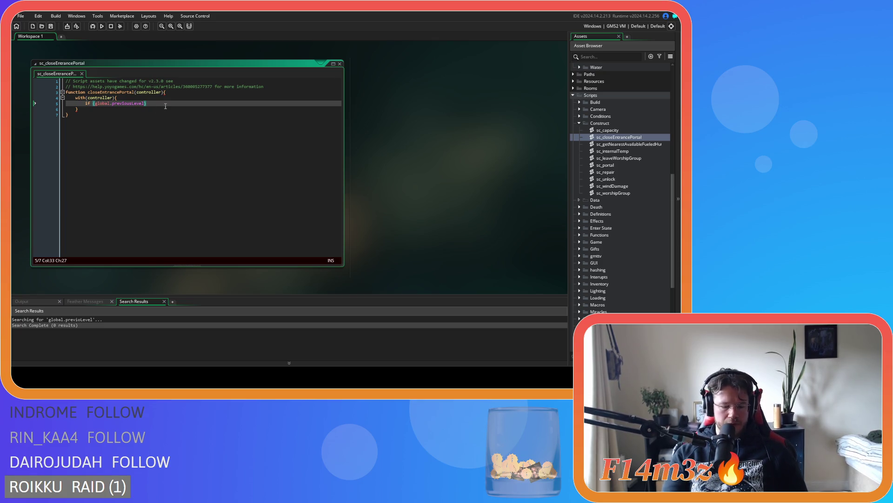
{"action": "type", "text": "=="}
{"action": "type", "text": "Beg"}
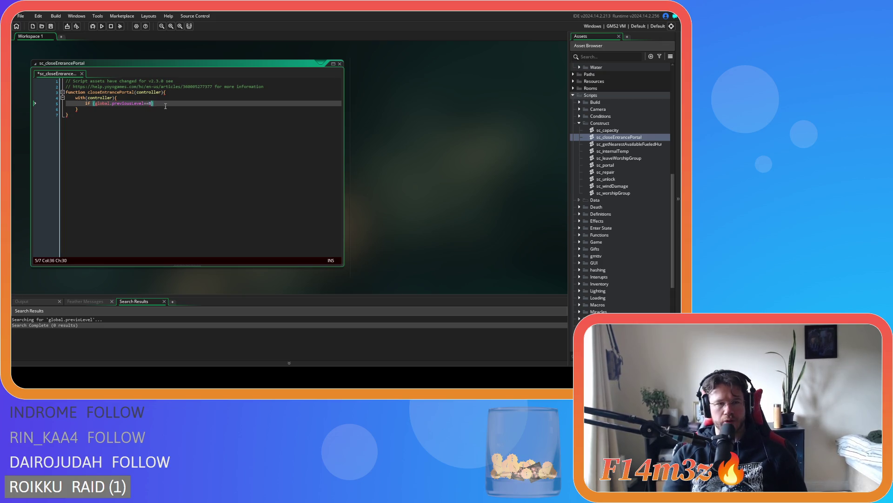
{"action": "key", "text": "Return"}
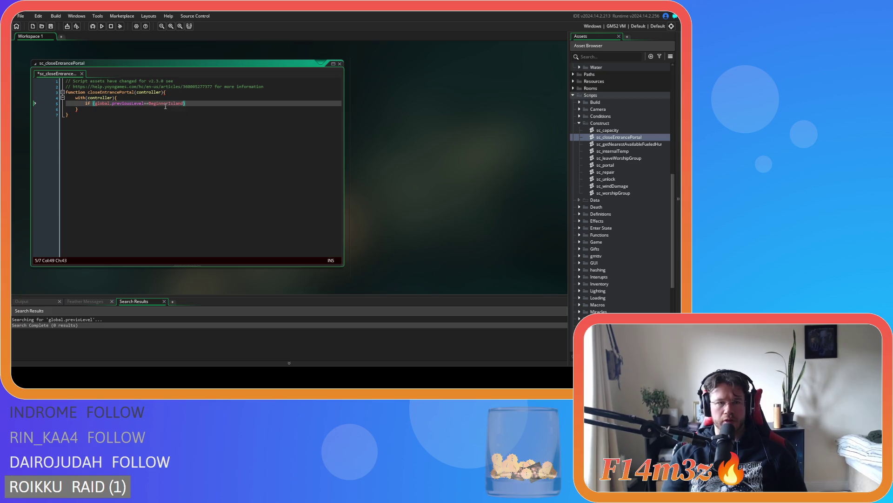
{"action": "key", "text": "Return"}
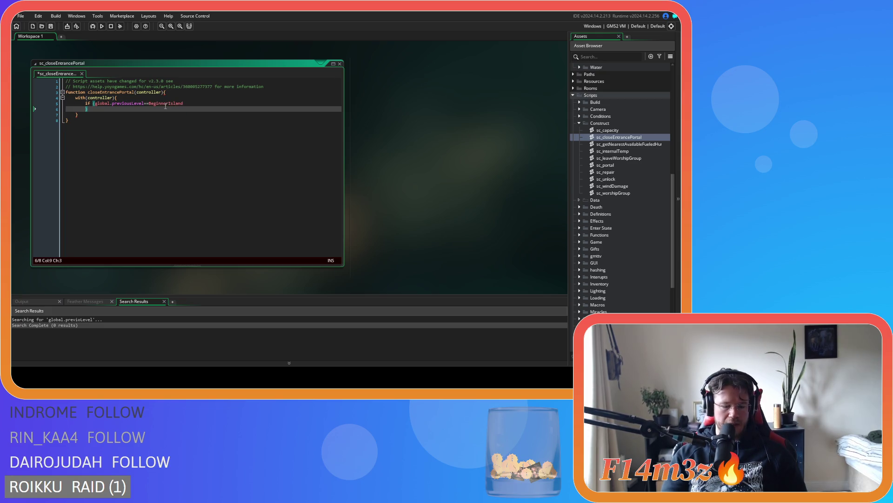
{"action": "type", "text": "&& "}
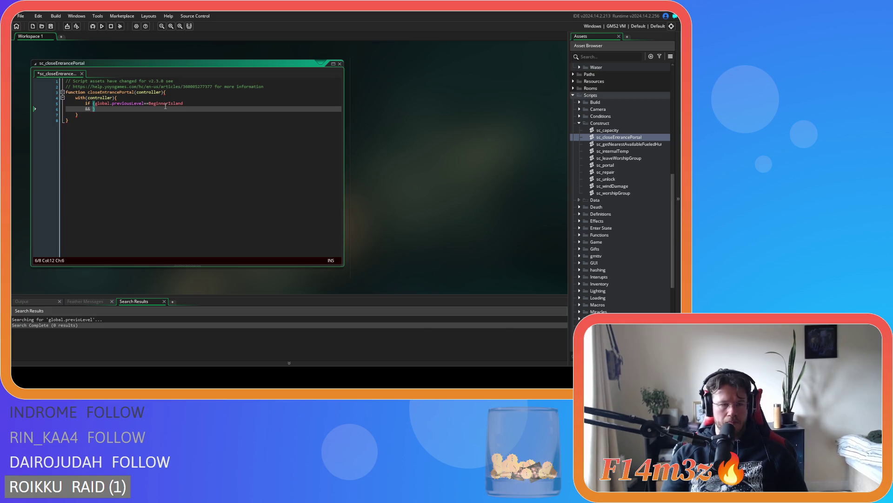
{"action": "type", "text": "glop"}
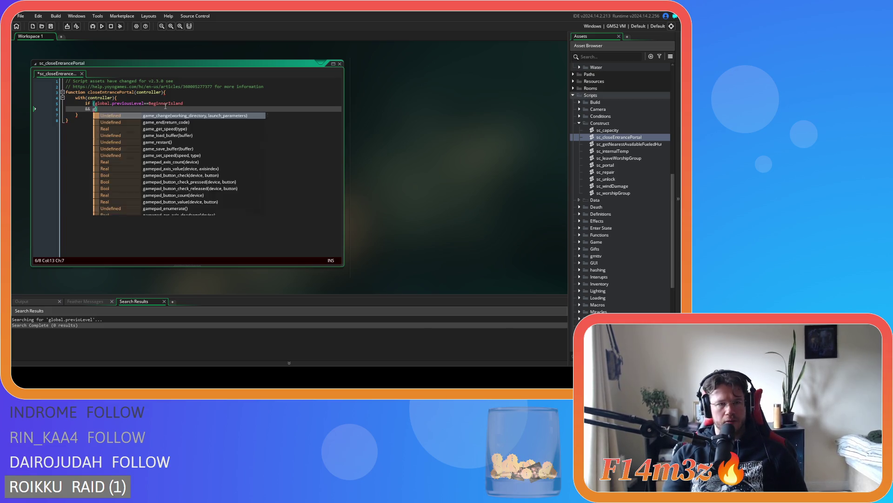
{"action": "key", "text": "BackSpace"}
{"action": "type", "text": "bal"}
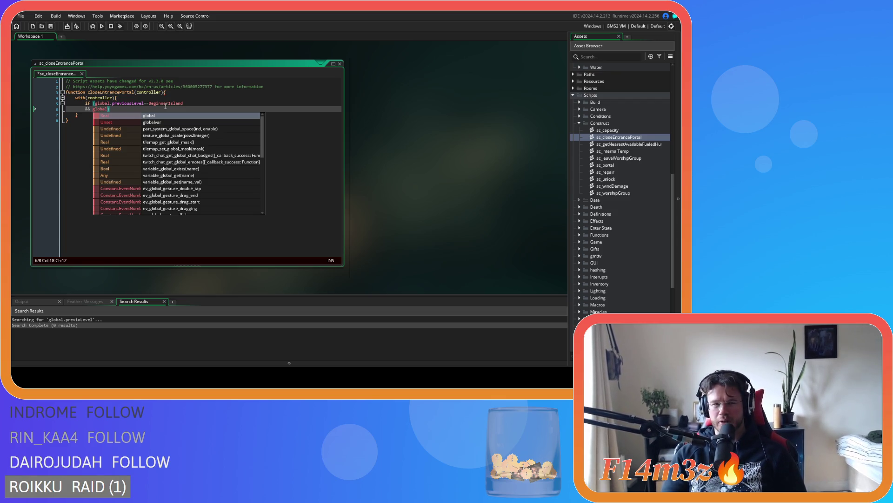
Step: Add a period after global in the second clause to list the global variables
{"action": "type", "text": "."}
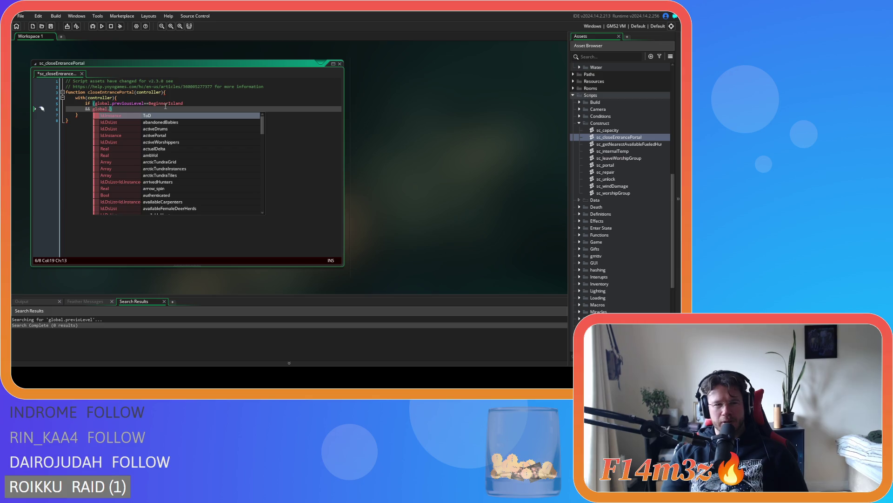
Step: Make the second clause array_length(global.beginnerIslandInstances), then review sc_spawnConstructs and ob_loader
{"action": "key", "text": "BackSpace"}
{"action": "key", "text": "BackSpace"}
{"action": "key", "text": "BackSpace"}
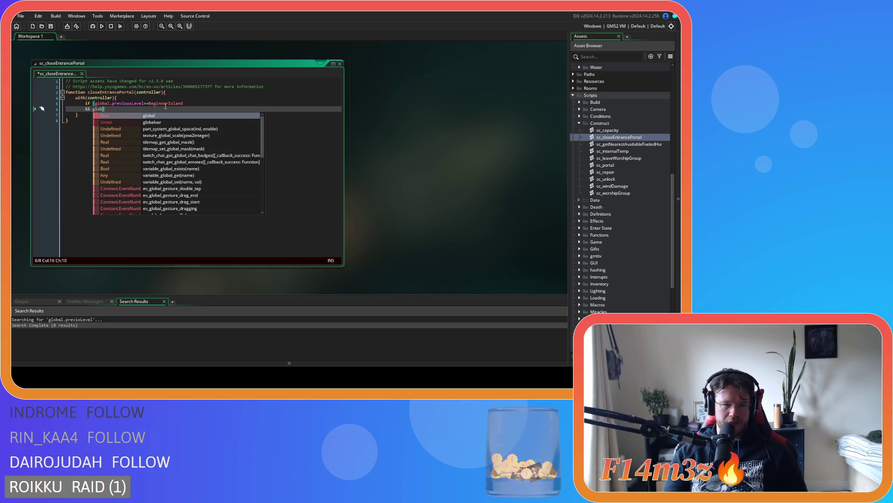
{"action": "type", "text": "array_le"}
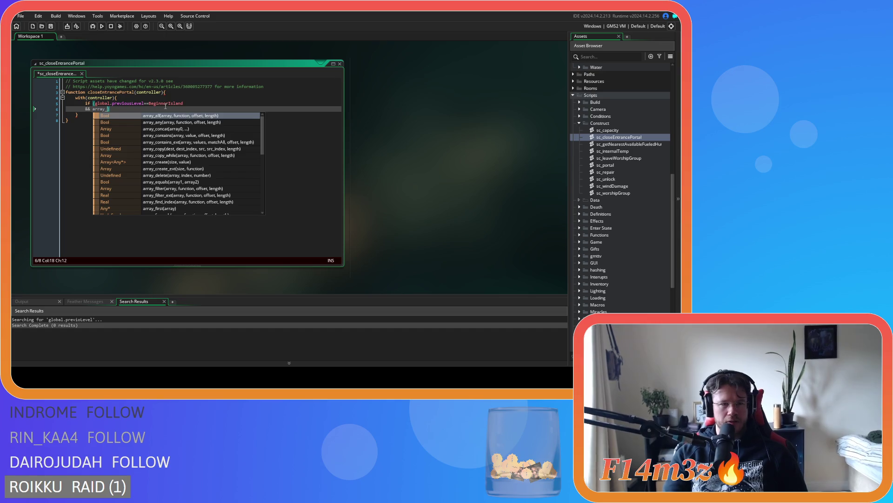
{"action": "key", "text": "Return"}
{"action": "type", "text": "gl"}
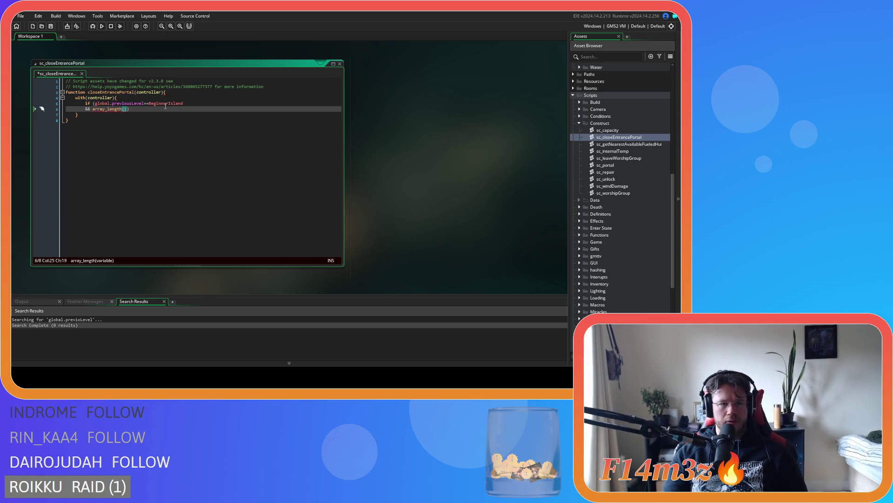
{"action": "type", "text": "obal.be"}
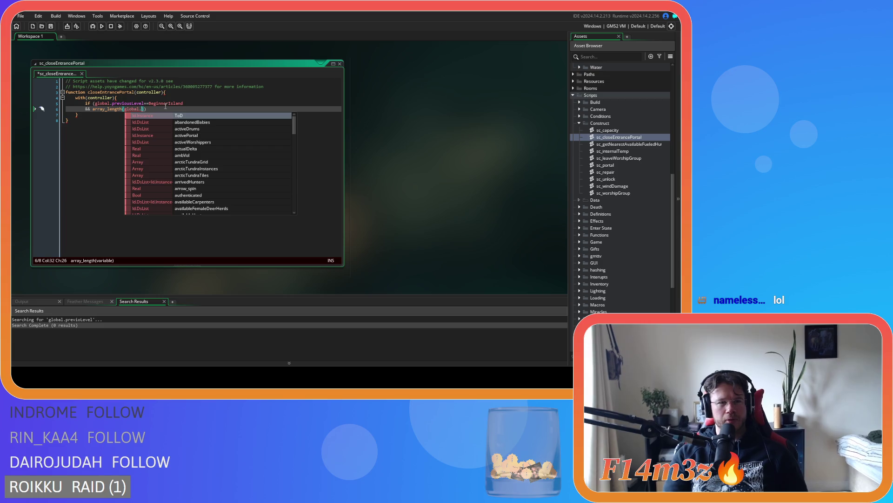
{"action": "type", "text": "g"}
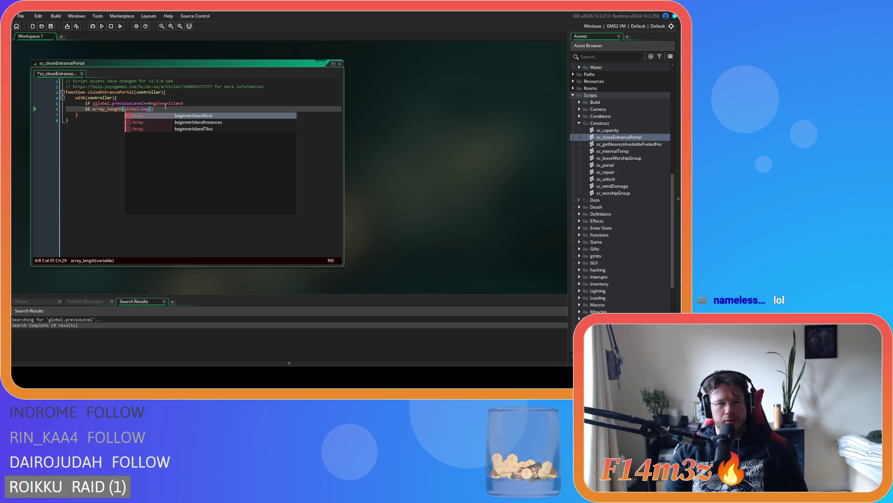
{"action": "key", "text": "Down"}
{"action": "key", "text": "Return"}
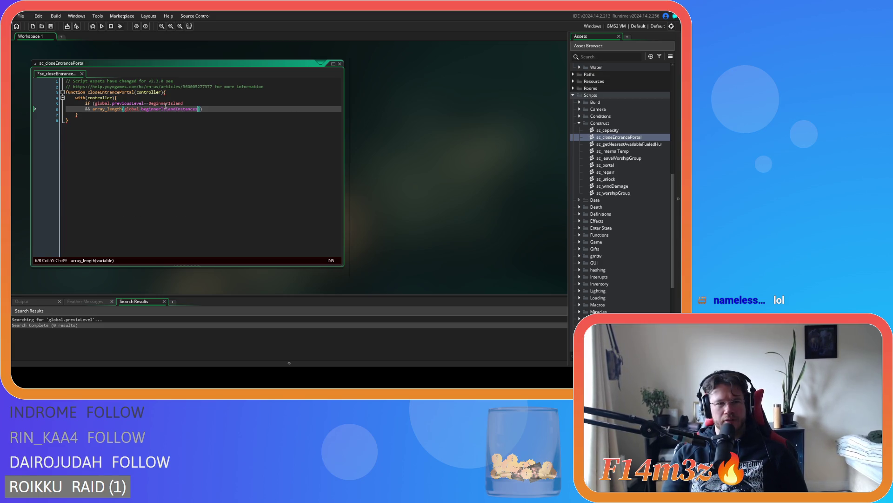
{"action": "scroll", "coordinate": [407, 221], "scroll_direction": "up", "scroll_amount": 5}
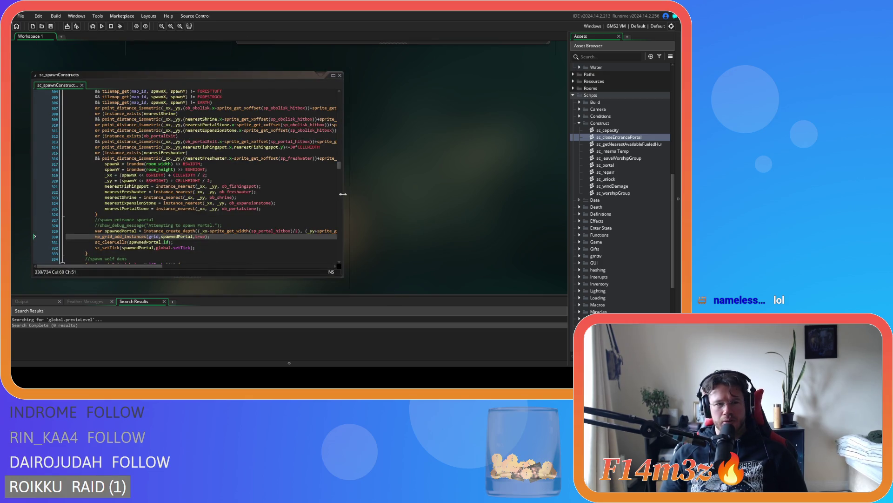
{"action": "scroll", "coordinate": [336, 162], "scroll_direction": "up", "scroll_amount": 5}
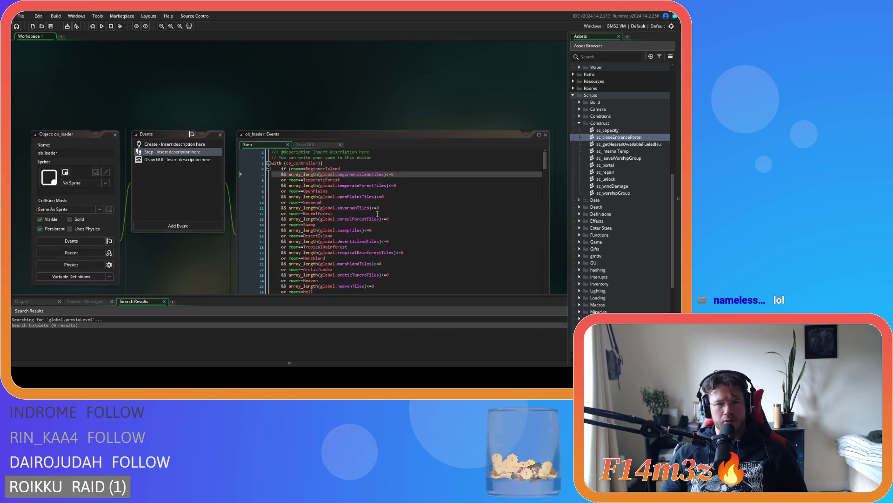
{"action": "scroll", "coordinate": [168, 255], "scroll_direction": "down", "scroll_amount": 2}
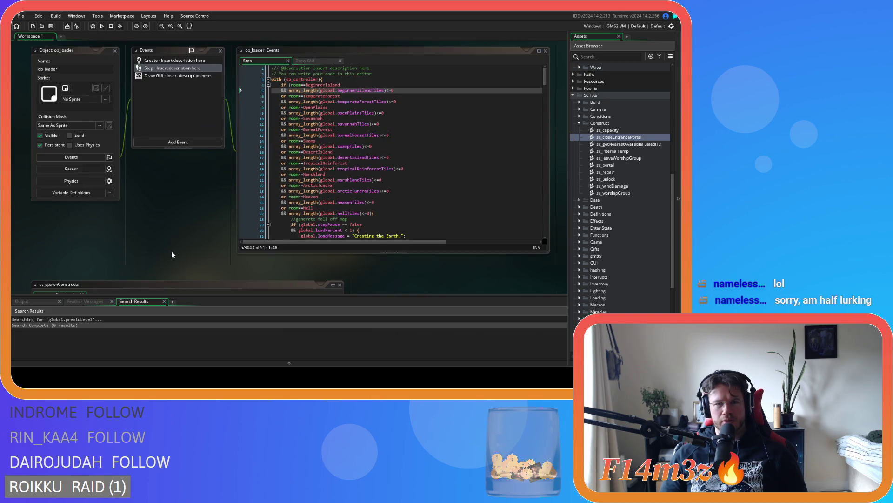
{"action": "scroll", "coordinate": [175, 252], "scroll_direction": "down", "scroll_amount": 5}
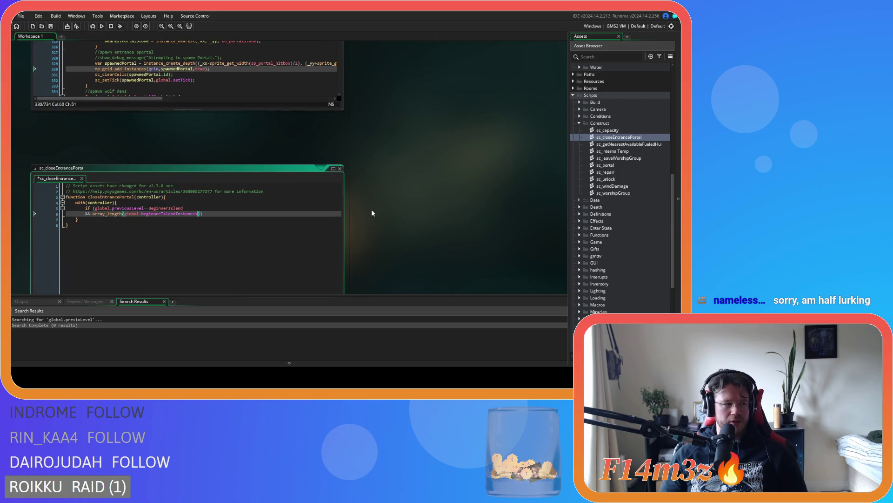
{"action": "scroll", "coordinate": [160, 157], "scroll_direction": "down", "scroll_amount": 1}
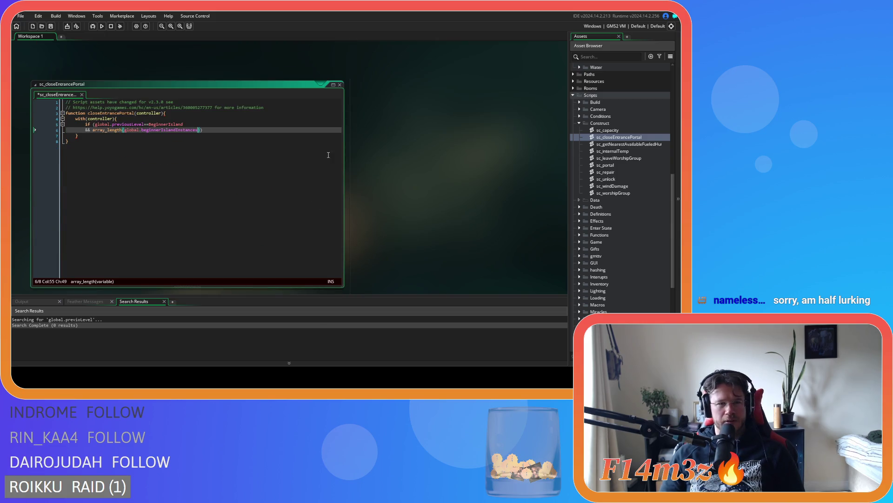
Step: Change the second clause's array from beginnerIslandInstances to global.beginnerIslandTiles
{"action": "left_click", "coordinate": [157, 136]}
{"action": "double_click", "coordinate": [138, 125]}
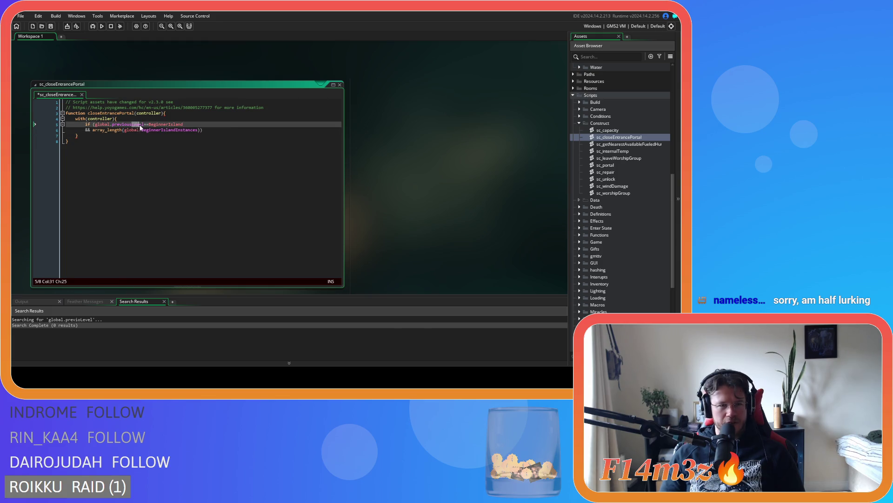
{"action": "left_click", "coordinate": [155, 137]}
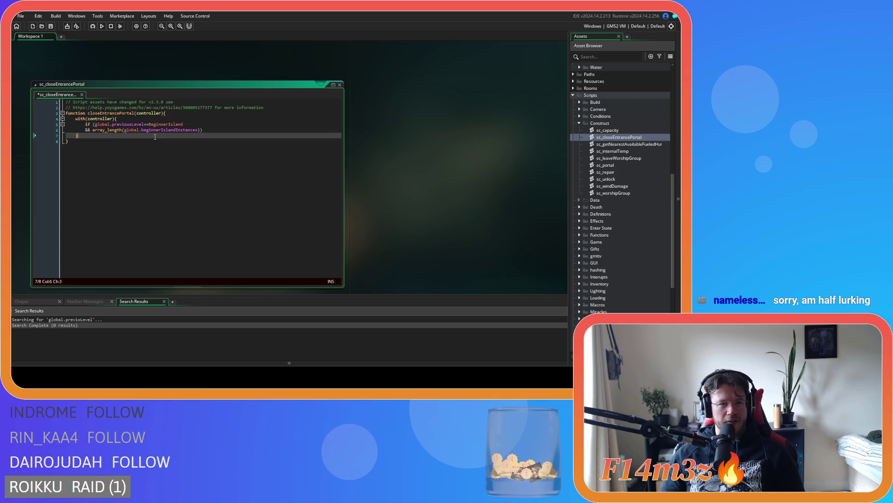
{"action": "left_click", "coordinate": [124, 132]}
{"action": "left_click", "coordinate": [123, 135]}
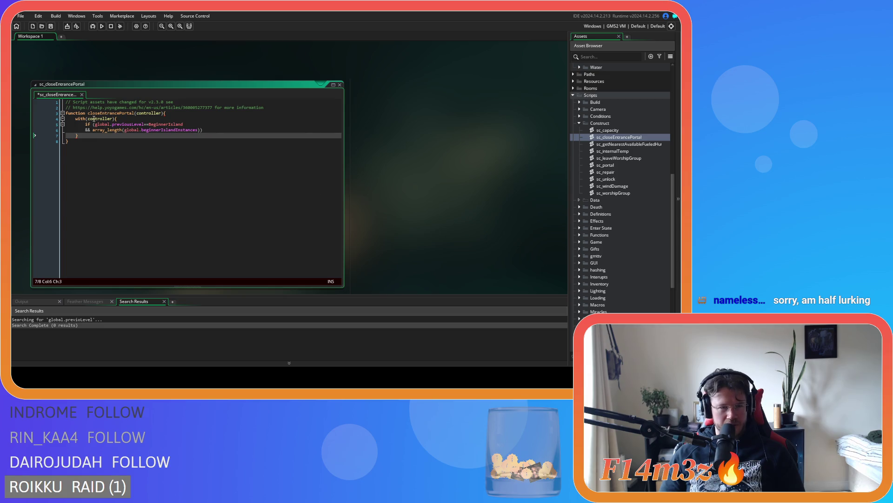
{"action": "left_click", "coordinate": [188, 125]}
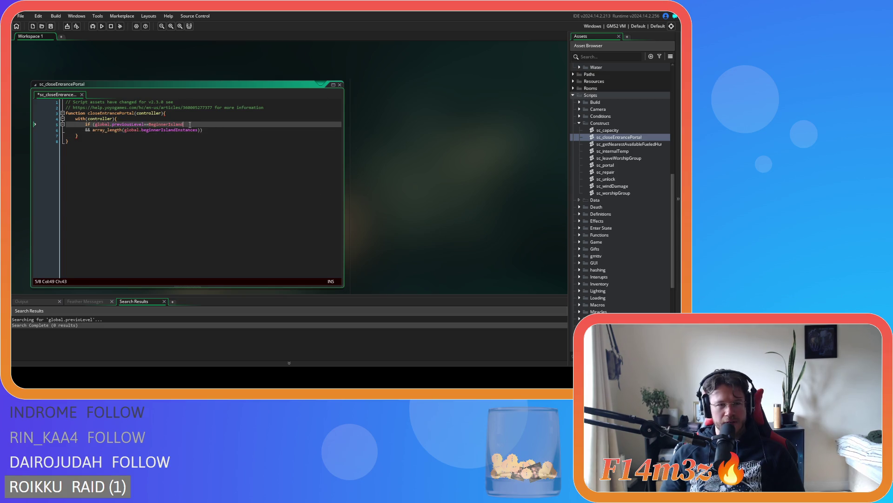
{"action": "mouse_move", "coordinate": [169, 129]}
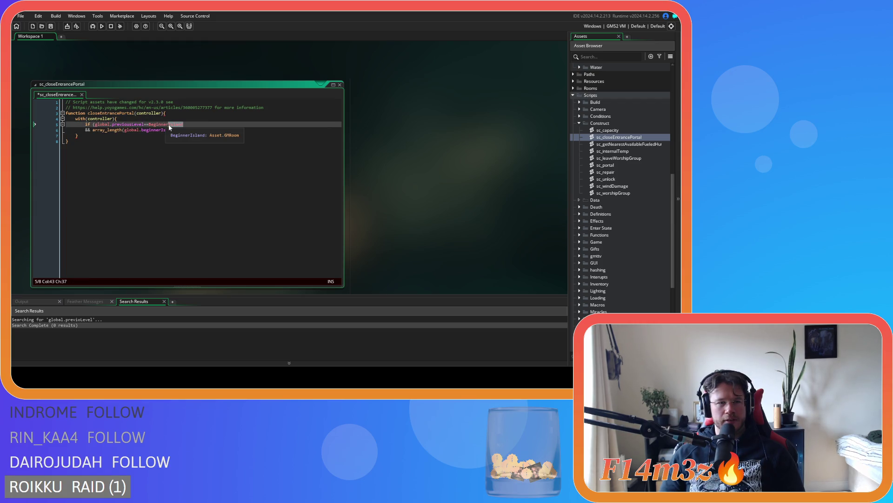
{"action": "key", "text": "Down"}
{"action": "key", "text": "Down"}
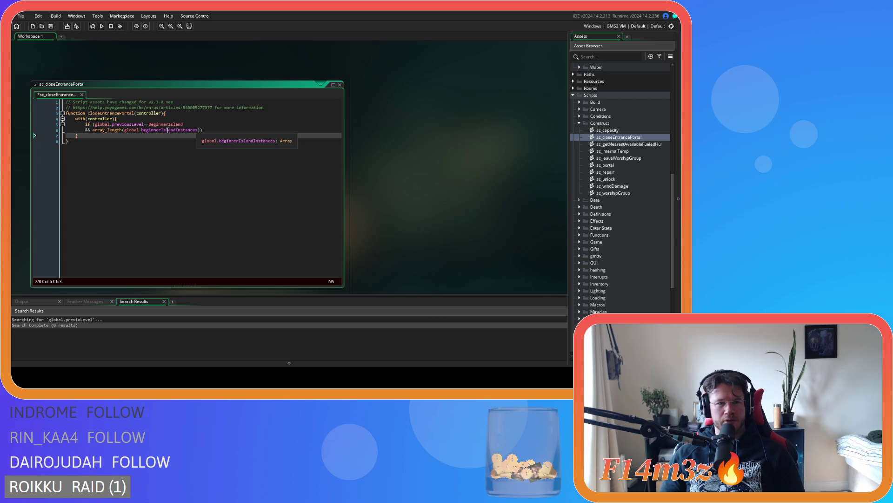
{"action": "left_click_drag", "start_coordinate": [161, 131], "coordinate": [189, 133]}
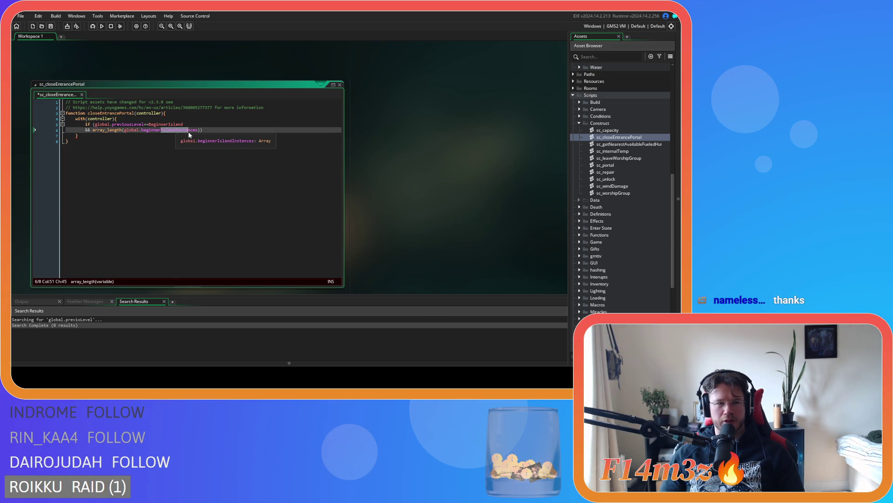
{"action": "left_click", "coordinate": [161, 130]}
{"action": "type", "text": "IslandTil"}
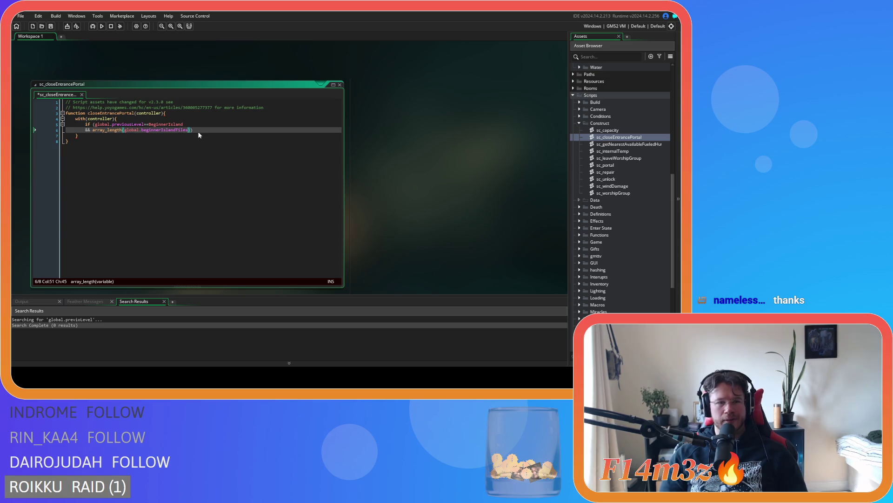
{"action": "key", "text": "Return"}
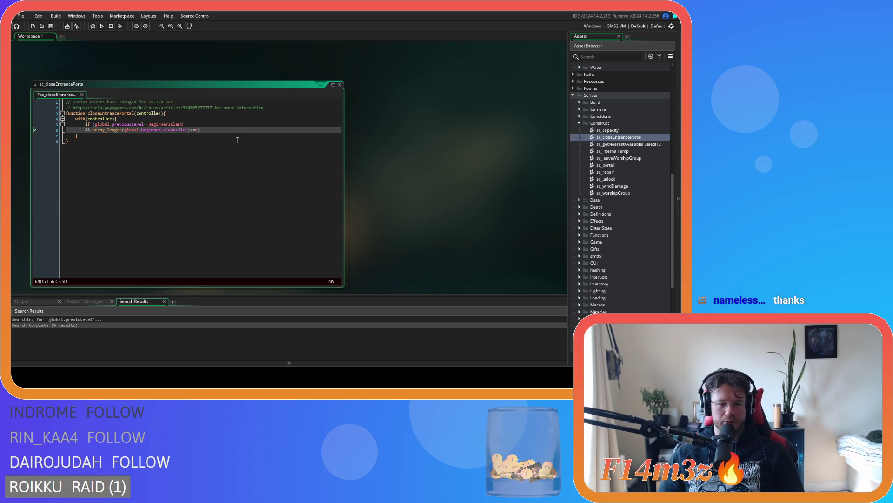
Step: Open an empty { } code block beneath the condition
{"action": "type", "text": "{"}
{"action": "key", "text": "Return"}
{"action": "key", "text": "Return"}
{"action": "type", "text": "}"}
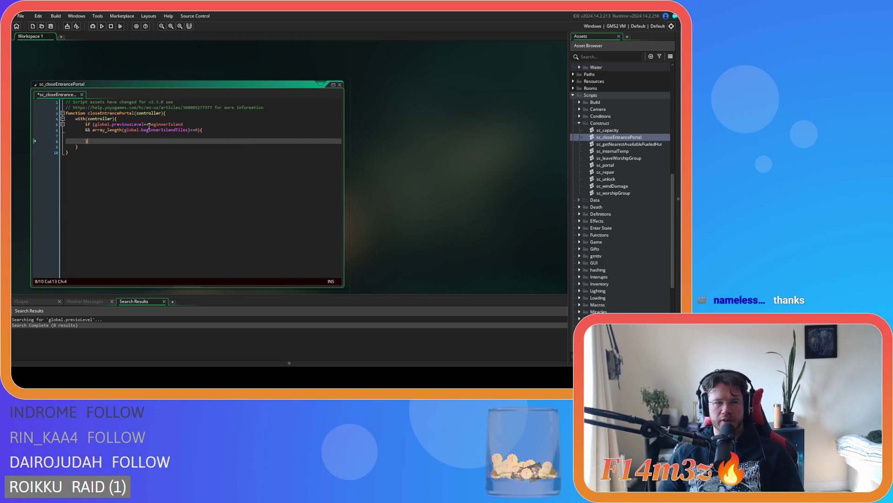
{"action": "key", "text": "Up"}
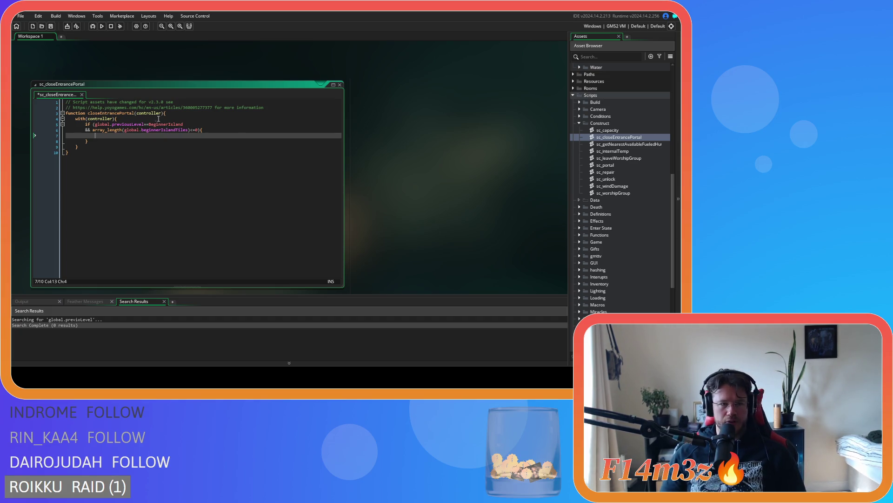
Step: Undo the stray && line break and extra if line
{"action": "left_click", "coordinate": [198, 130]}
{"action": "key", "text": "Return"}
{"action": "type", "text": "&&){"}
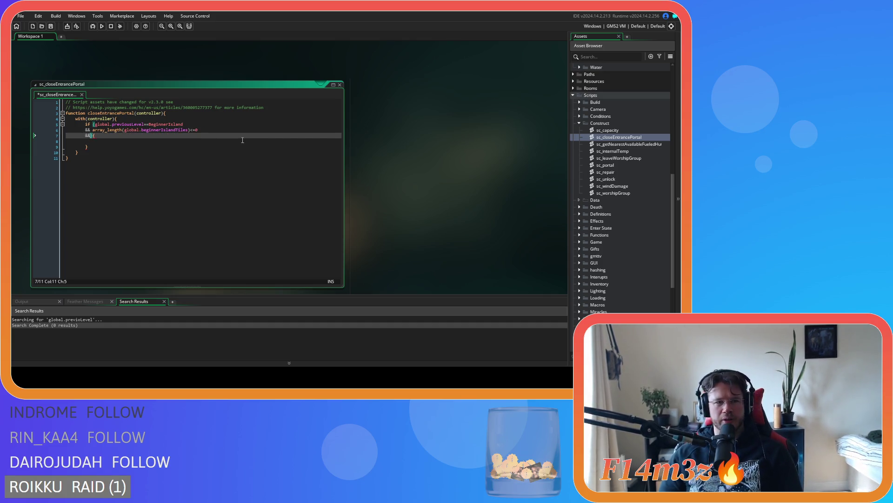
{"action": "key", "text": "ctrl+z"}
{"action": "key", "text": "ctrl+z"}
{"action": "left_click", "coordinate": [149, 118]}
{"action": "key", "text": "Return"}
{"action": "type", "text": "luf"}
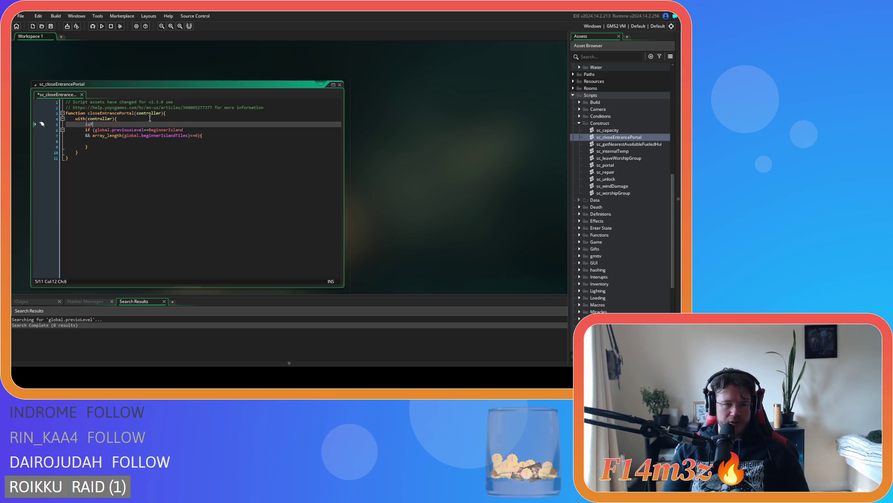
{"action": "type", "text": "if"}
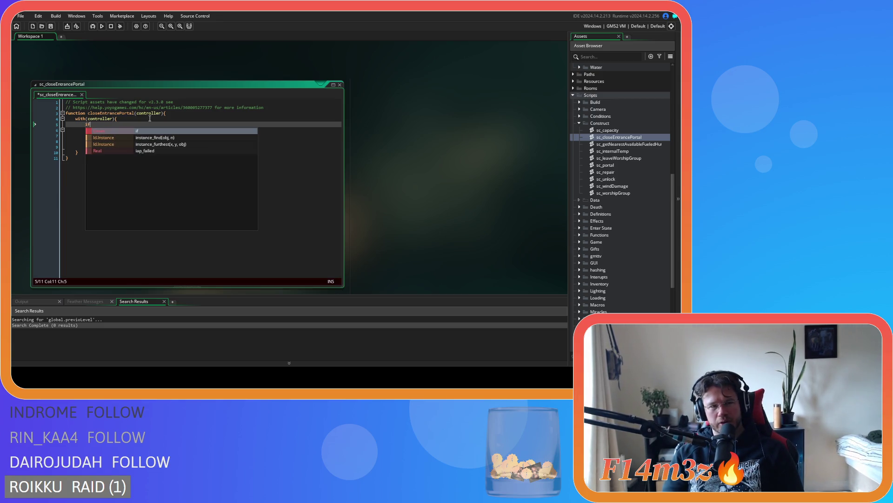
{"action": "key", "text": "ctrl+v"}
{"action": "left_click", "coordinate": [150, 118]}
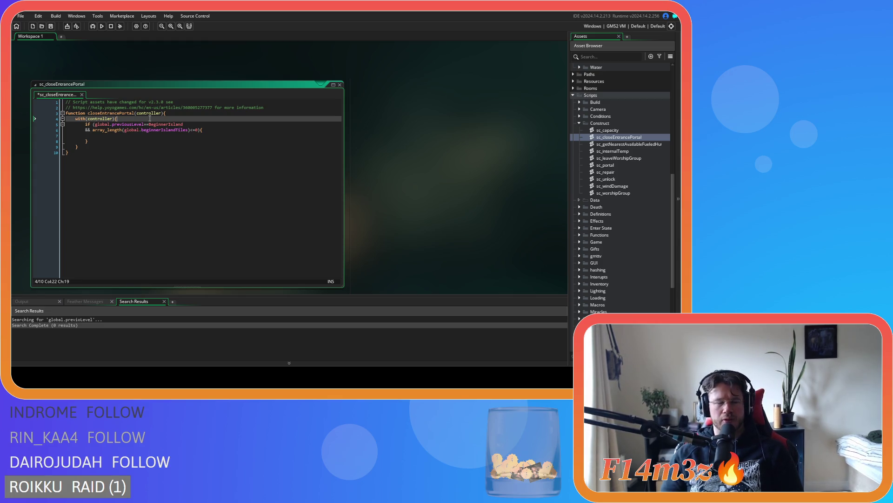
Step: Inside the if block, write sprite_index = sp_portal_entrance;
{"action": "left_click", "coordinate": [149, 135]}
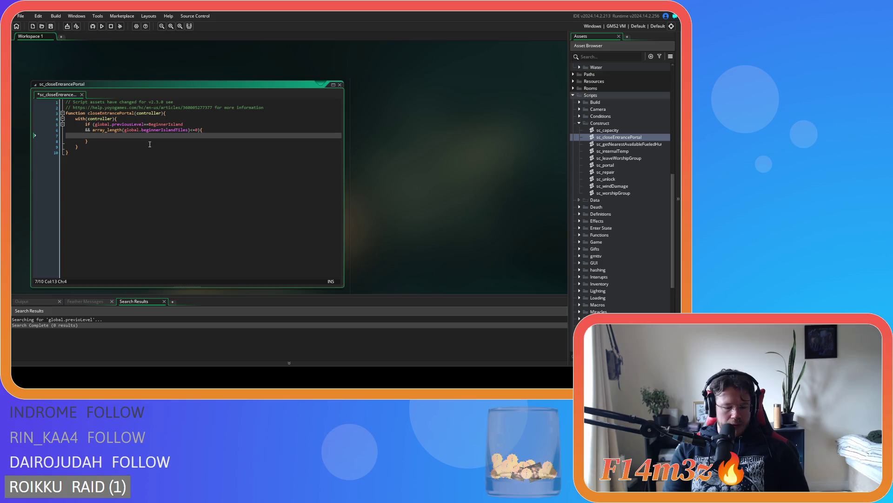
{"action": "type", "text": "sprite_index ="}
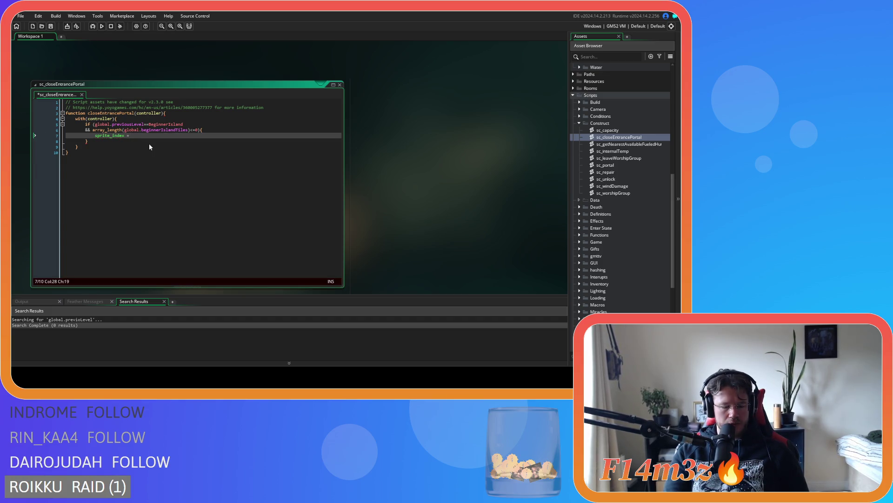
{"action": "type", "text": " o"}
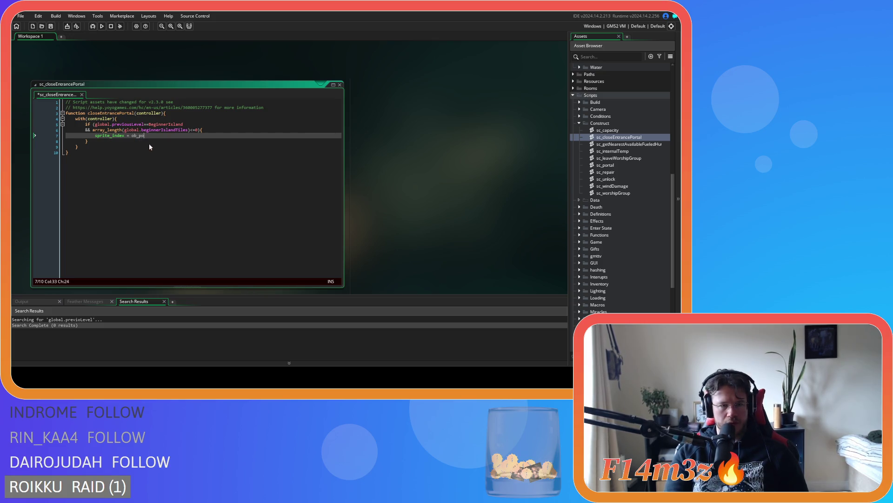
{"action": "type", "text": "b_entrt"}
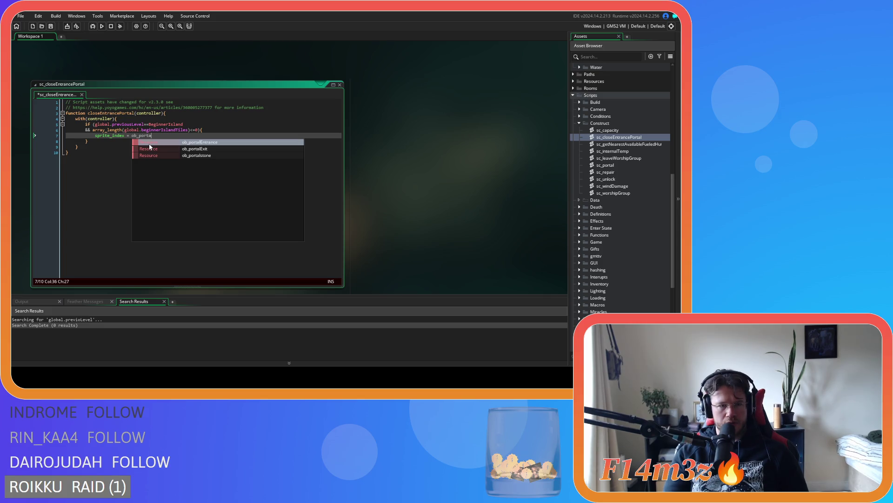
{"action": "key", "text": "BackSpace"}
{"action": "key", "text": "BackSpace"}
{"action": "key", "text": "BackSpace"}
{"action": "type", "text": "sp_"}
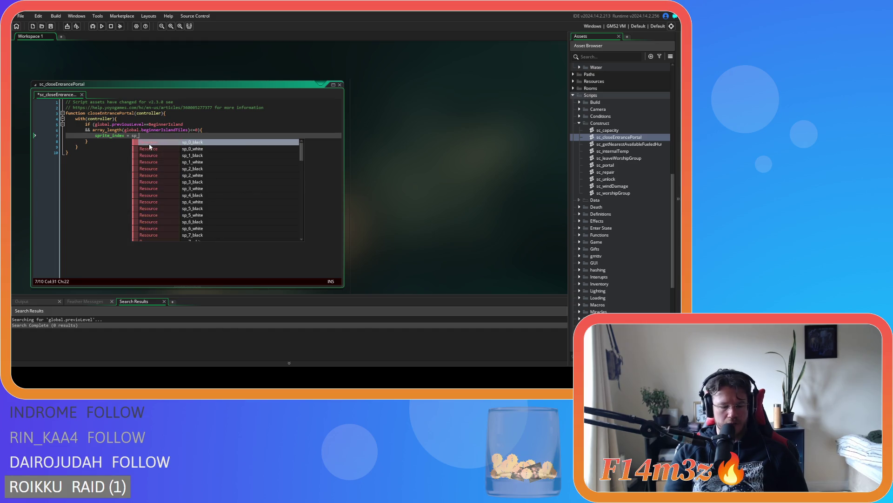
{"action": "type", "text": "port"}
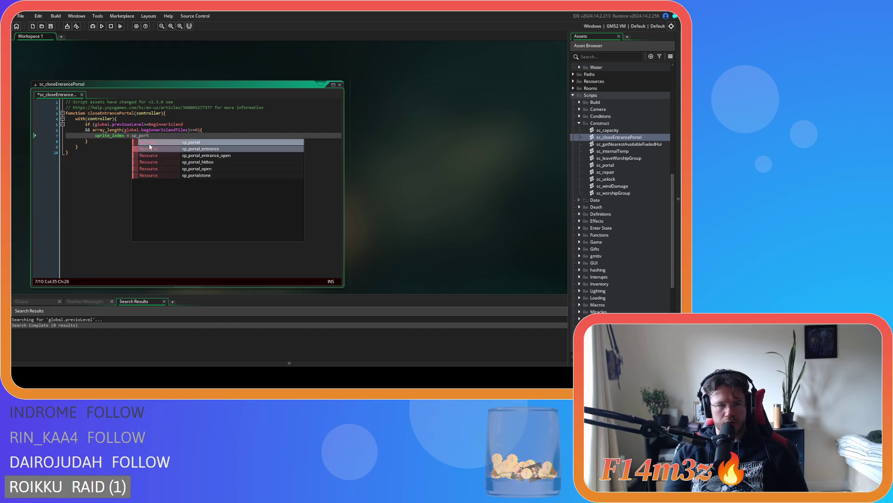
{"action": "left_click", "coordinate": [149, 147]}
{"action": "type", "text": ";"}
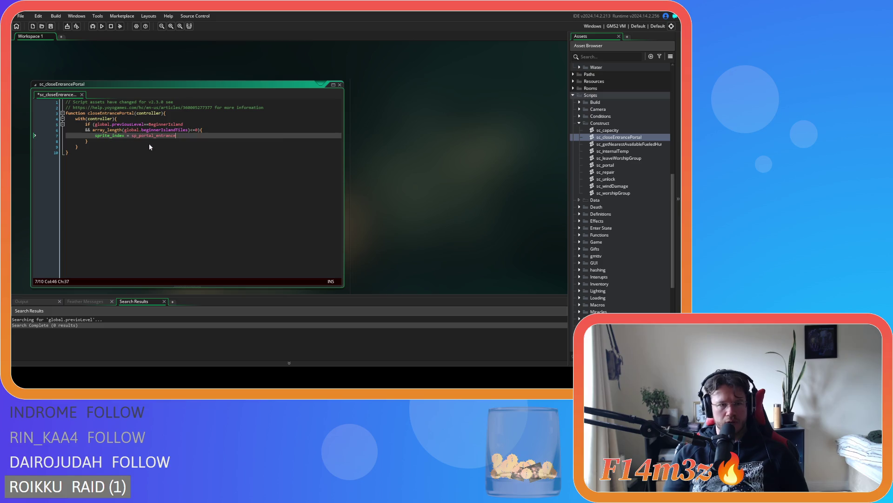
{"action": "mouse_move", "coordinate": [160, 135]}
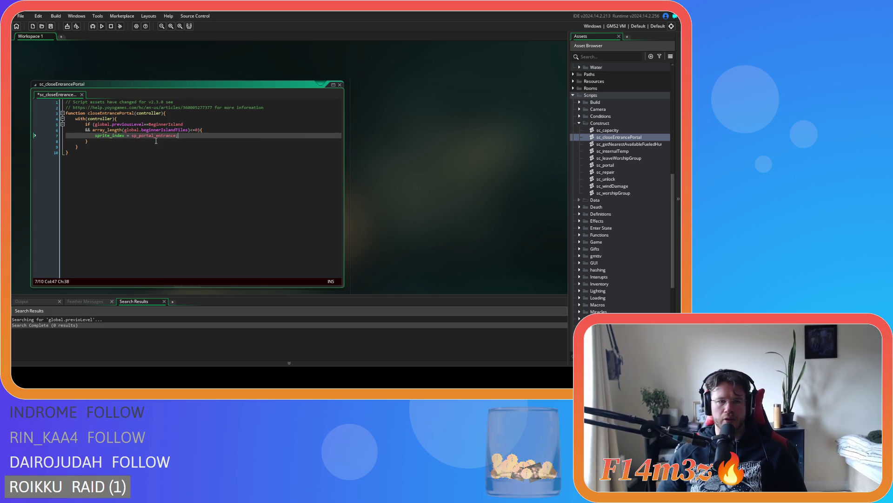
Step: Select the two-line previousLevel and array_length condition, ending at its close
{"action": "left_click", "coordinate": [92, 142]}
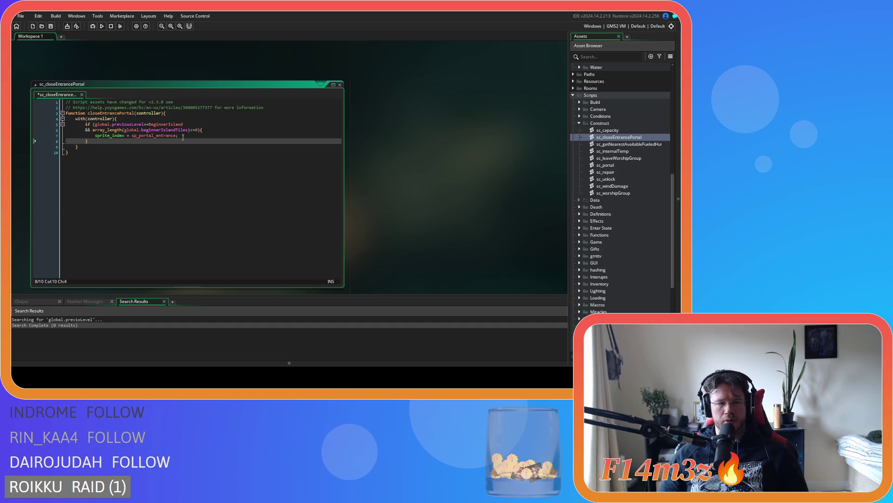
{"action": "left_click", "coordinate": [211, 130]}
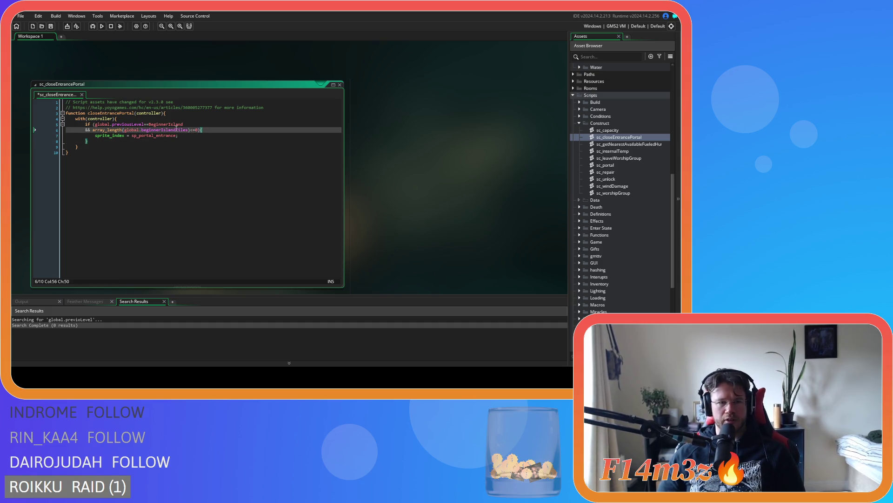
{"action": "left_click_drag", "start_coordinate": [96, 124], "coordinate": [199, 133]}
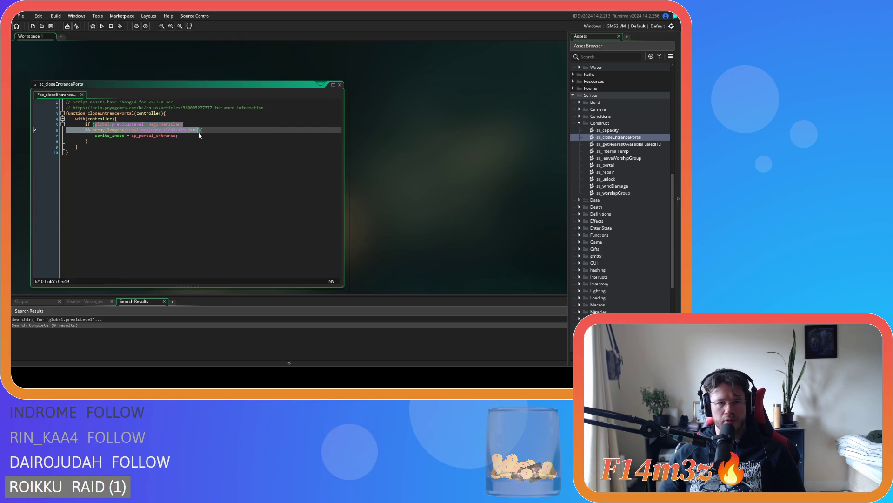
{"action": "left_click", "coordinate": [121, 136]}
{"action": "left_click", "coordinate": [91, 125]}
{"action": "left_click_drag", "start_coordinate": [95, 124], "coordinate": [196, 133]}
{"action": "key", "text": "ctrl+c"}
{"action": "left_click", "coordinate": [198, 132]}
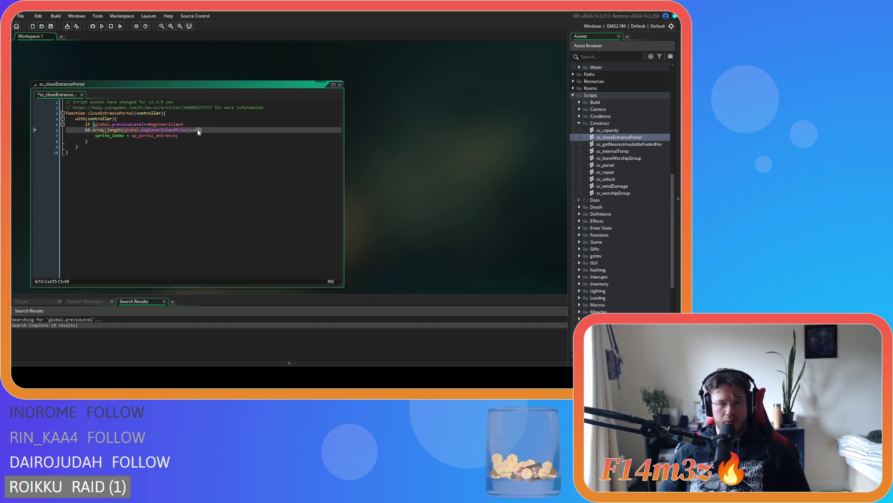
Step: Add an or-clause for TemperateForest checking temperateForestTiles is empty
{"action": "key", "text": "Return"}
{"action": "type", "text": "or ){"}
{"action": "key", "text": "ctrl+v"}
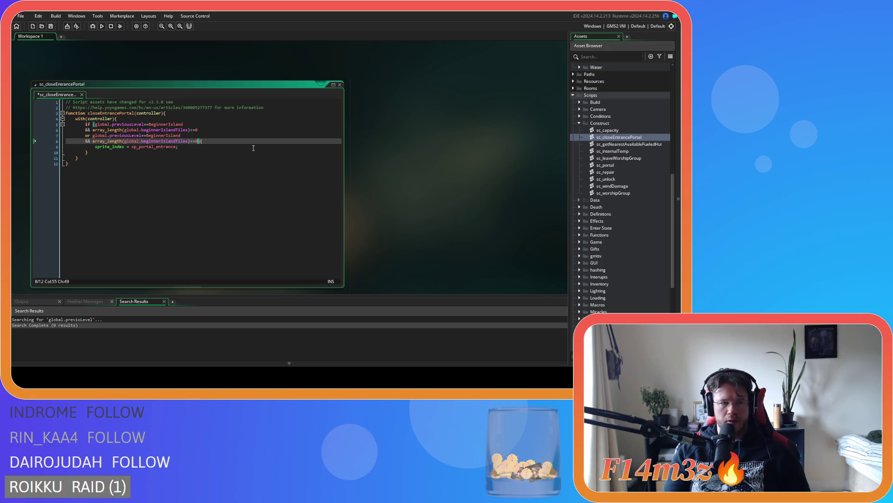
{"action": "double_click", "coordinate": [166, 135]}
{"action": "type", "text": "Rem"}
{"action": "key", "text": "BackSpace"}
{"action": "key", "text": "BackSpace"}
{"action": "key", "text": "BackSpace"}
{"action": "type", "text": "Tem"}
{"action": "key", "text": "Return"}
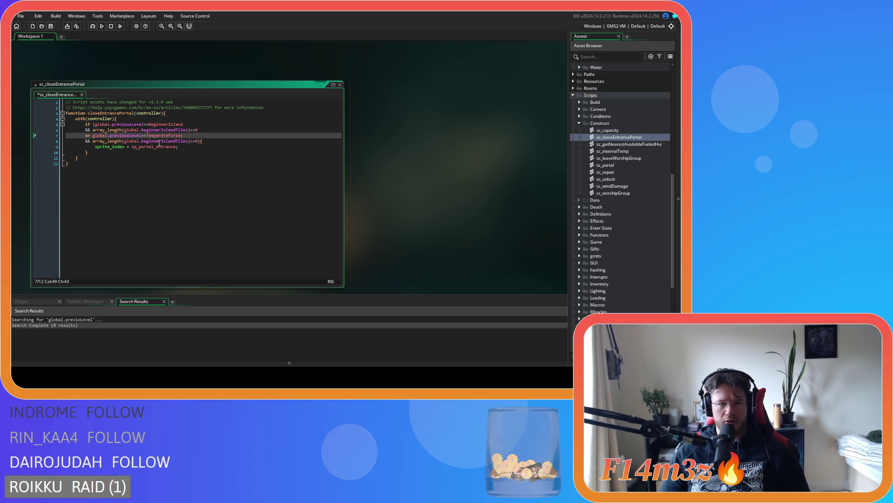
{"action": "left_click", "coordinate": [172, 141]}
{"action": "left_click_drag", "start_coordinate": [149, 142], "coordinate": [142, 141]}
{"action": "type", "text": "TemperateForest"}
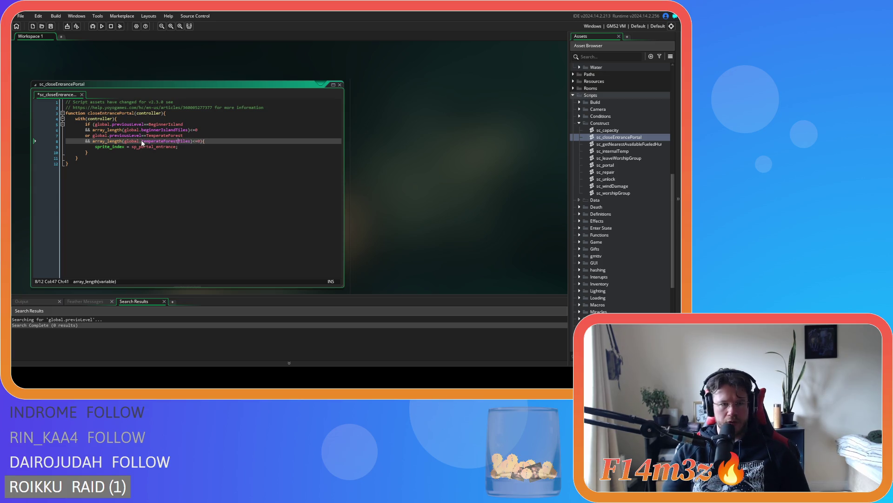
{"action": "type", "text": "F"}
{"action": "key", "text": "Return"}
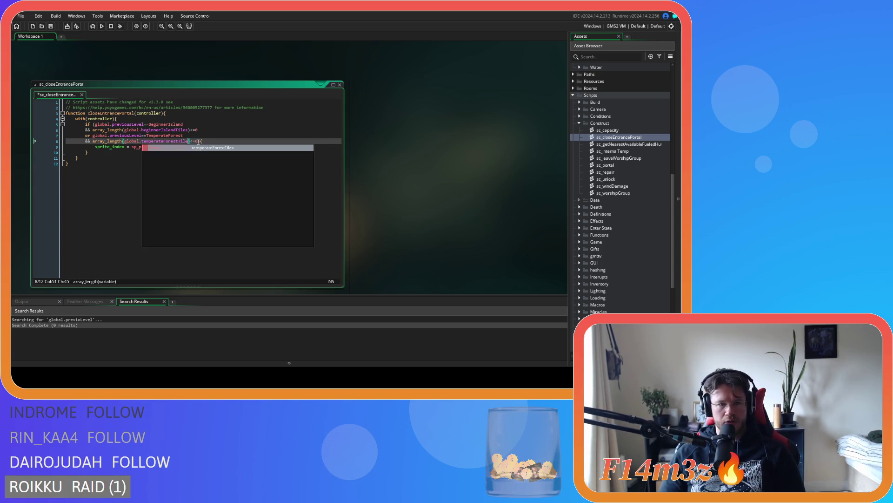
Step: Duplicate that clause as OpenPlains checking openPlainsTiles
{"action": "key", "text": "Down"}
{"action": "key", "text": "Down"}
{"action": "key", "text": "Down"}
{"action": "left_click", "coordinate": [202, 141]}
{"action": "key", "text": "ctrl+shift+Left"}
{"action": "key", "text": "ctrl+shift+Left"}
{"action": "key", "text": "ctrl+shift+Left"}
{"action": "key", "text": "shift+Up"}
{"action": "key", "text": "ctrl+c"}
{"action": "key", "text": "Right"}
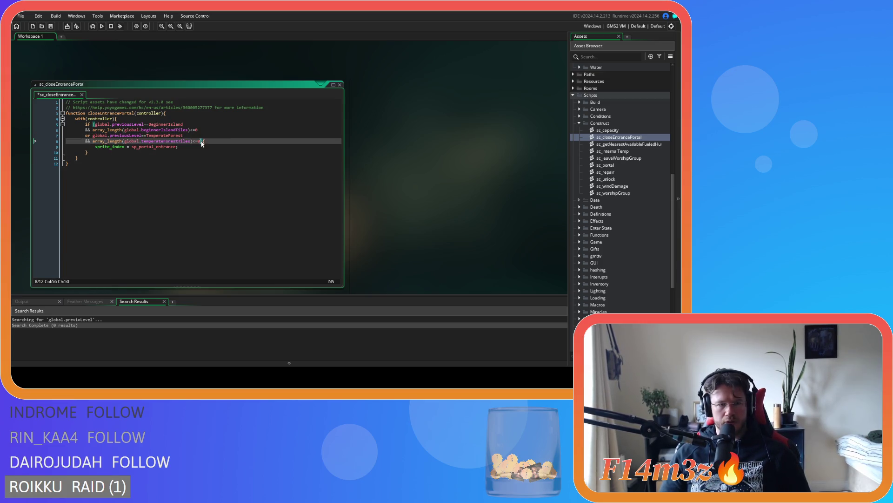
{"action": "key", "text": "Return"}
{"action": "key", "text": "ctrl+v"}
{"action": "double_click", "coordinate": [153, 147]}
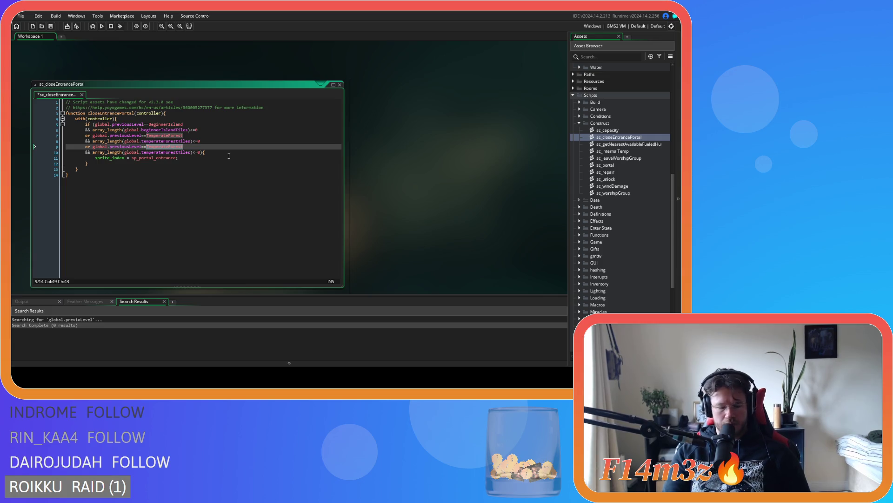
{"action": "type", "text": "OpenPlains"}
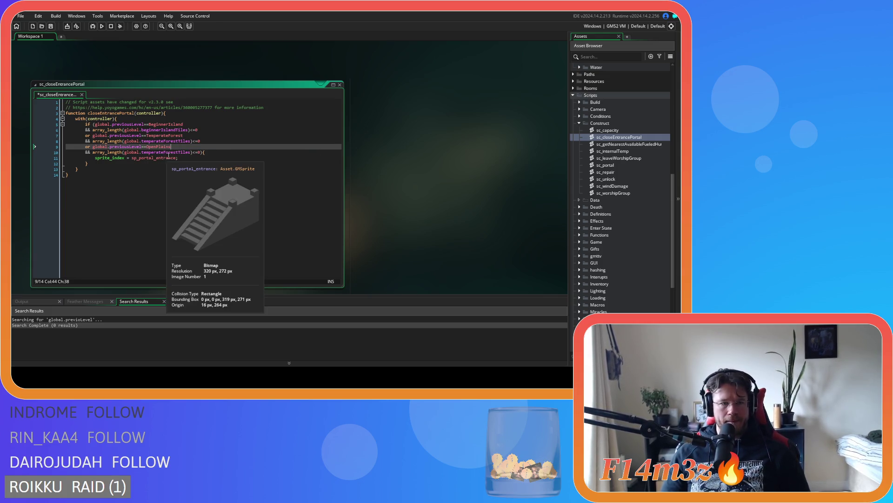
{"action": "left_click", "coordinate": [177, 152]}
{"action": "type", "text": "open"}
{"action": "type", "text": "Plains"}
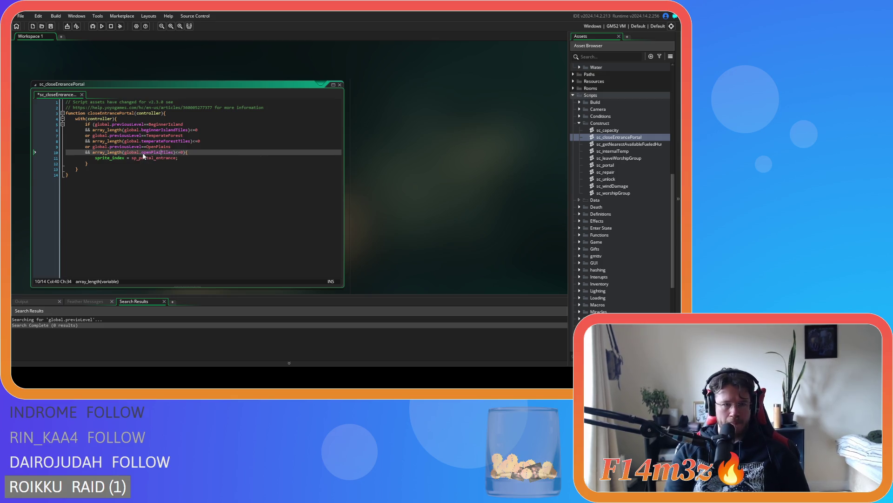
Step: Paste another copy and turn it into a Savannah clause checking savannahTiles
{"action": "left_click", "coordinate": [167, 172]}
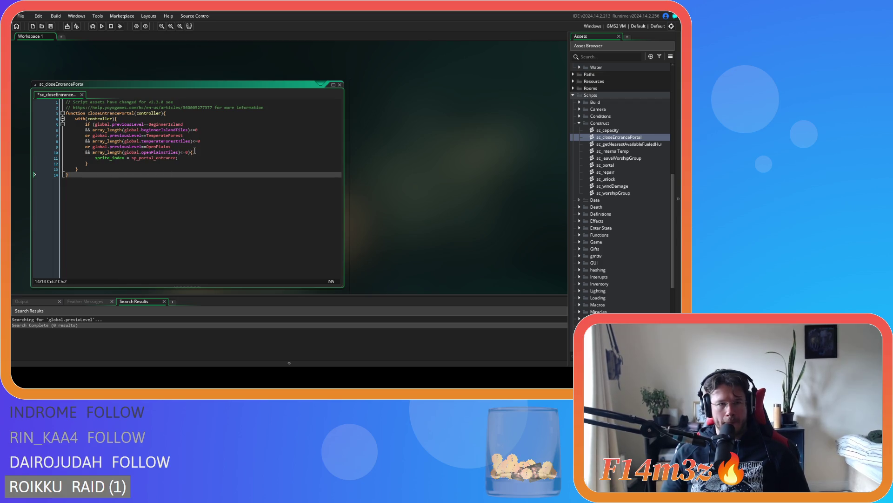
{"action": "left_click", "coordinate": [188, 152]}
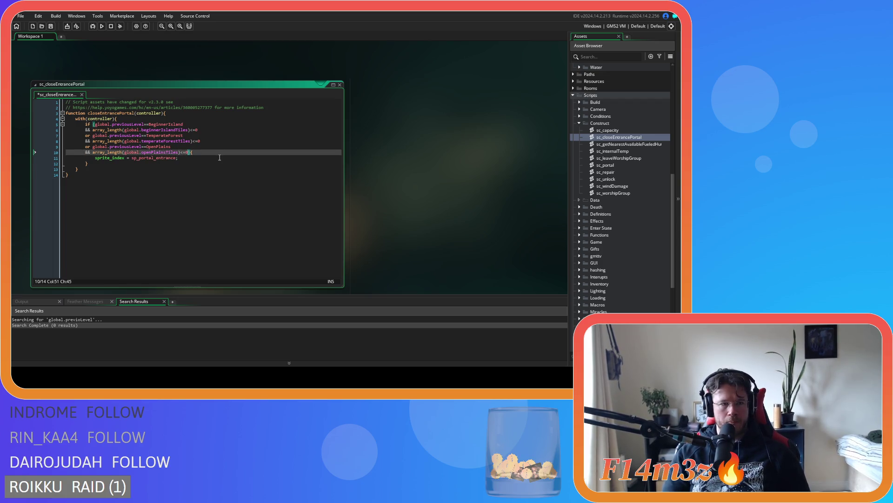
{"action": "key", "text": "Return"}
{"action": "key", "text": "ctrl+v"}
{"action": "left_click", "coordinate": [173, 158]}
{"action": "double_click", "coordinate": [172, 158]}
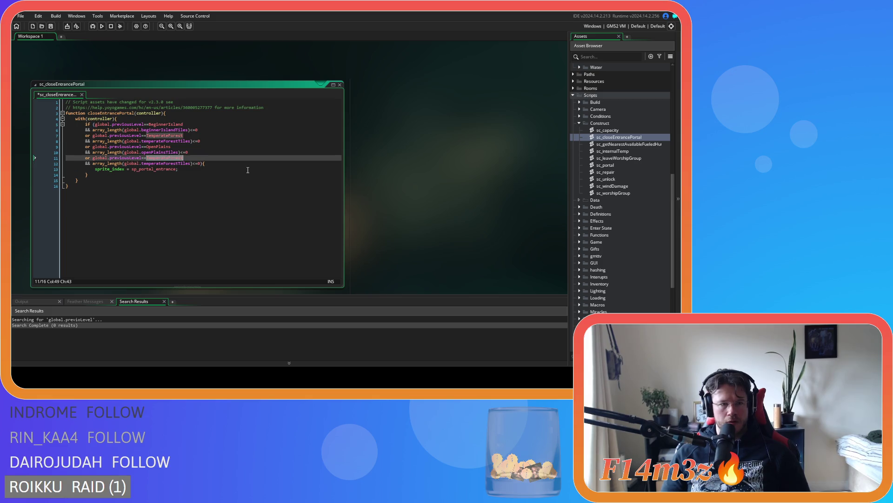
{"action": "type", "text": "Savannah"}
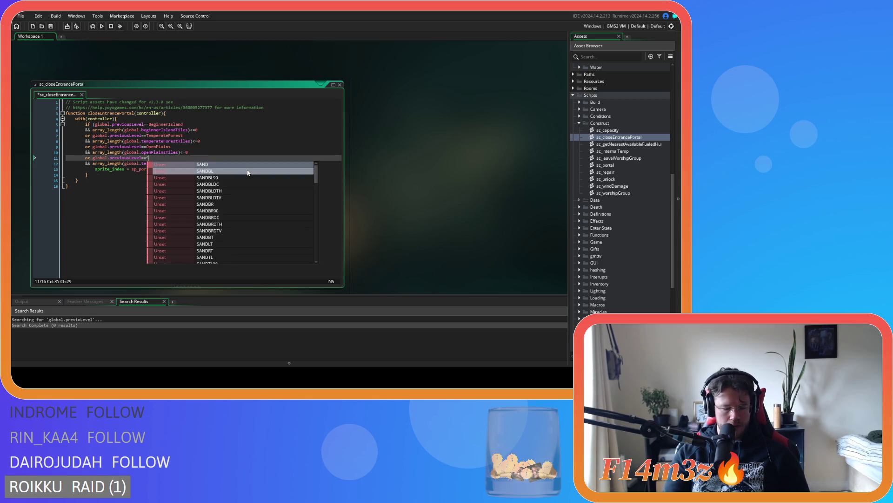
{"action": "left_click", "coordinate": [158, 158]}
{"action": "left_click_drag", "start_coordinate": [142, 164], "coordinate": [178, 168]}
{"action": "type", "text": "savannah"}
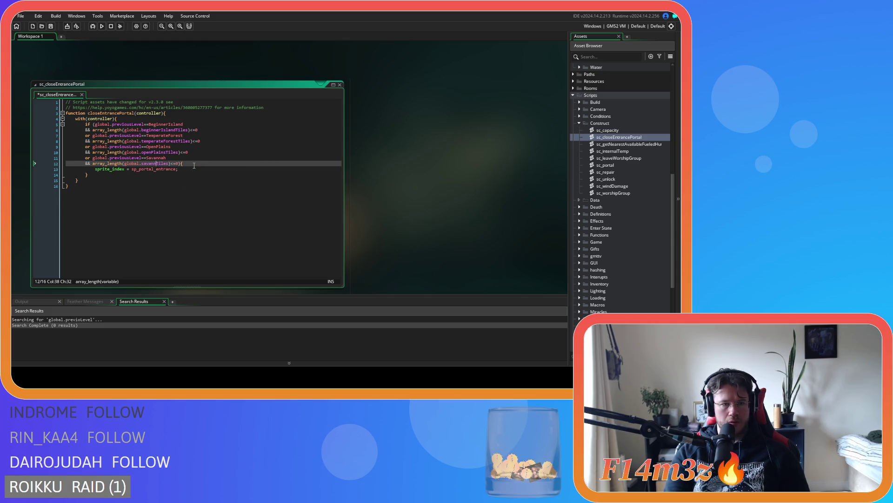
{"action": "key", "text": "Right"}
{"action": "key", "text": "Right"}
{"action": "key", "text": "Right"}
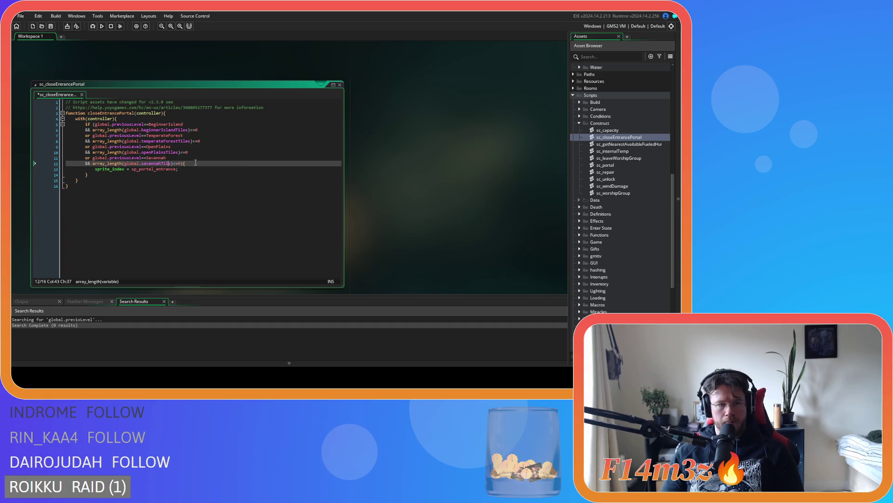
{"action": "key", "text": "Right"}
{"action": "key", "text": "Right"}
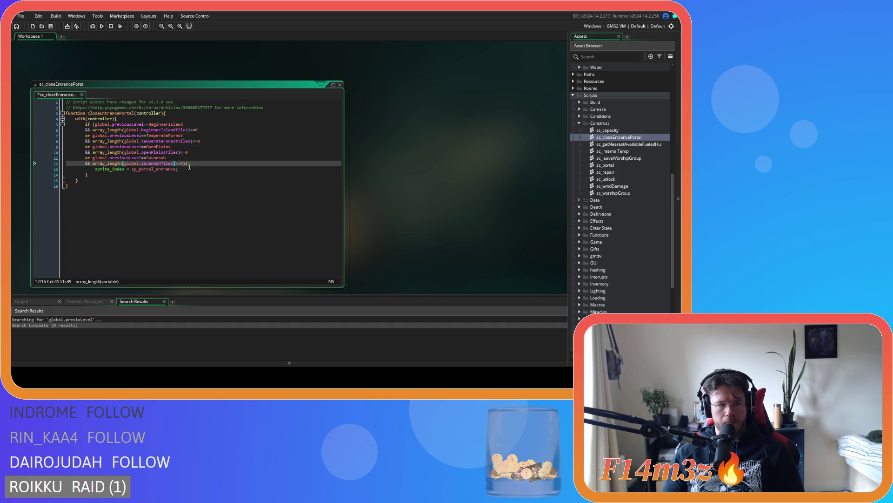
{"action": "key", "text": "Up"}
{"action": "key", "text": "Up"}
{"action": "key", "text": "Right"}
{"action": "key", "text": "Right"}
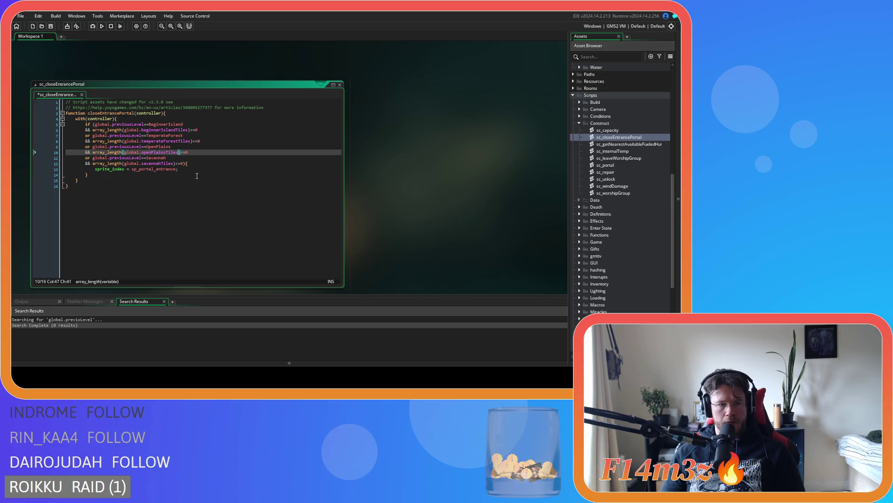
{"action": "left_click", "coordinate": [196, 175]}
Step: Paste a condition pair after Savannah and change it to BorealForest with borealForestTiles
{"action": "left_click", "coordinate": [183, 163]}
{"action": "key", "text": "ctrl+v"}
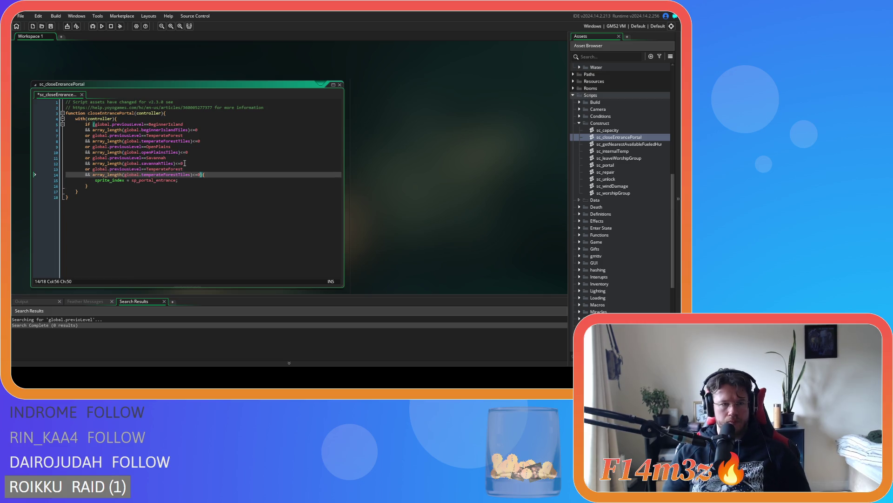
{"action": "double_click", "coordinate": [169, 169]}
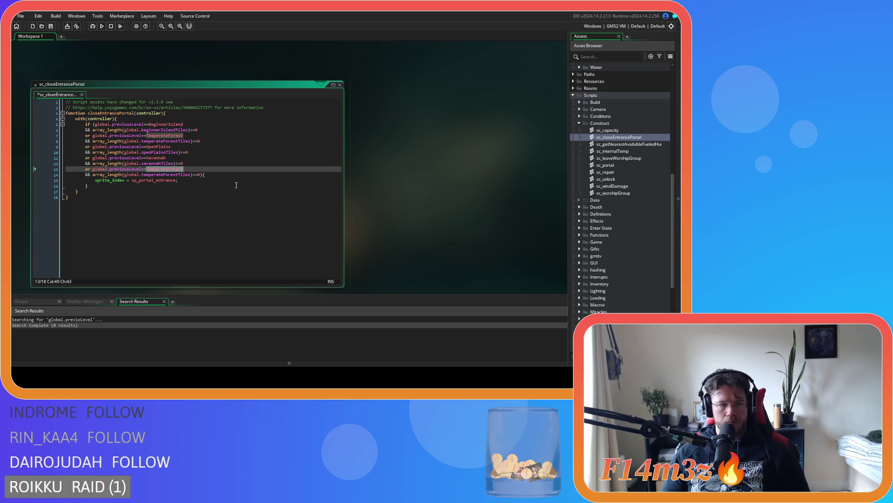
{"action": "type", "text": "Bo"}
{"action": "key", "text": "Return"}
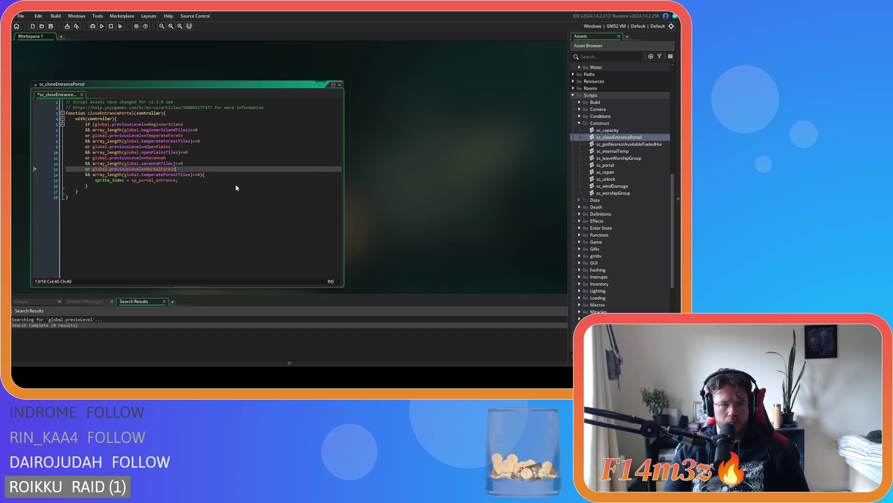
{"action": "left_click_drag", "start_coordinate": [163, 176], "coordinate": [142, 176]}
{"action": "type", "text": "boreal"}
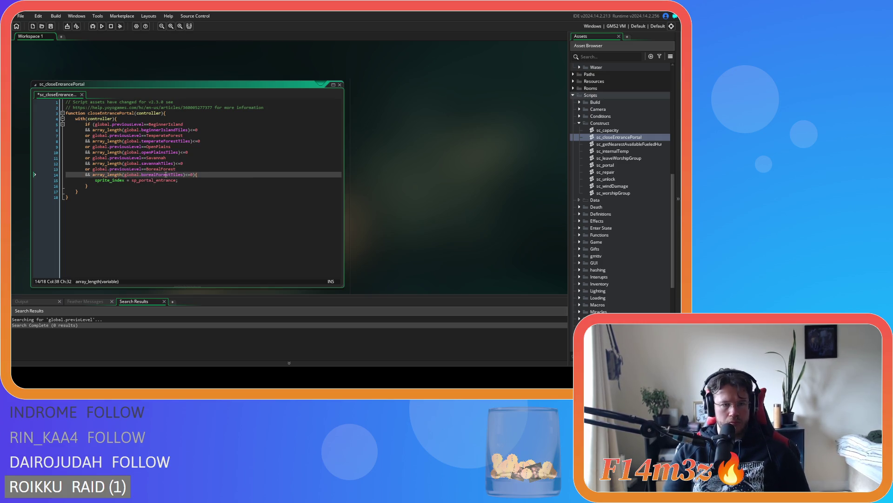
{"action": "key", "text": "ctrl+Right"}
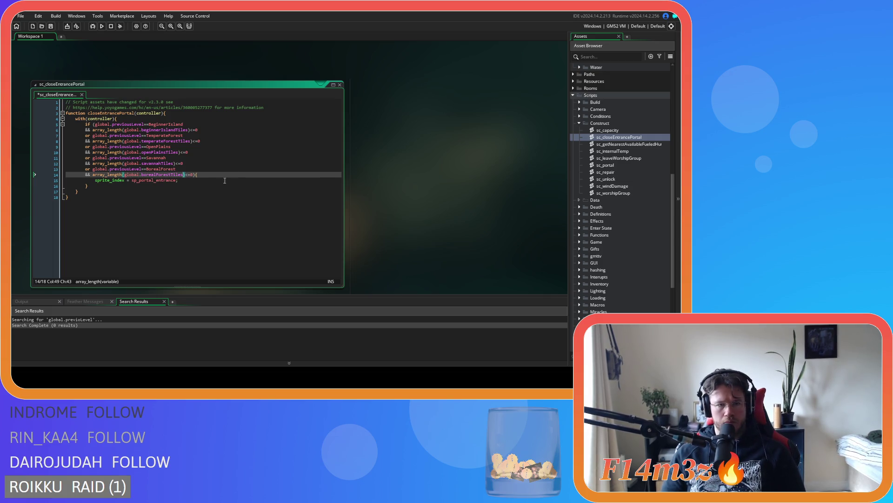
Step: Add another condition pair checking the Swamp level and swampTiles
{"action": "key", "text": "Right"}
{"action": "key", "text": "Right"}
{"action": "key", "text": "Right"}
{"action": "key", "text": "Return"}
{"action": "key", "text": "ctrl+v"}
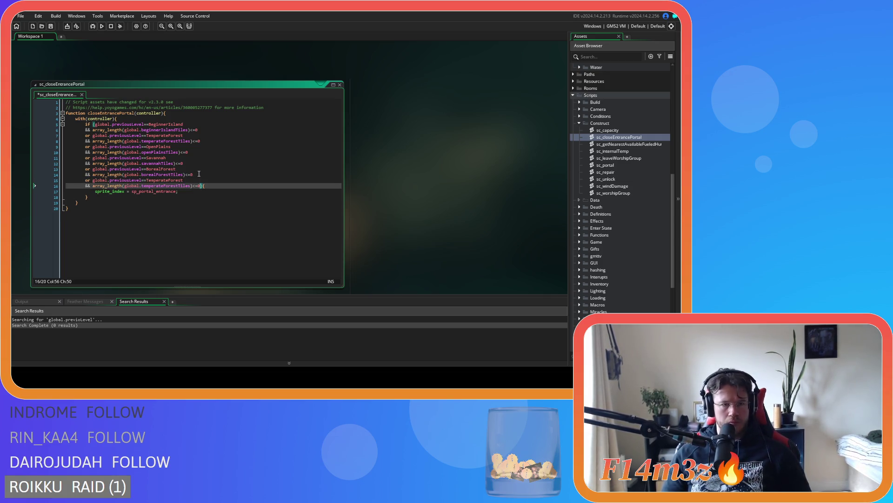
{"action": "double_click", "coordinate": [200, 182]}
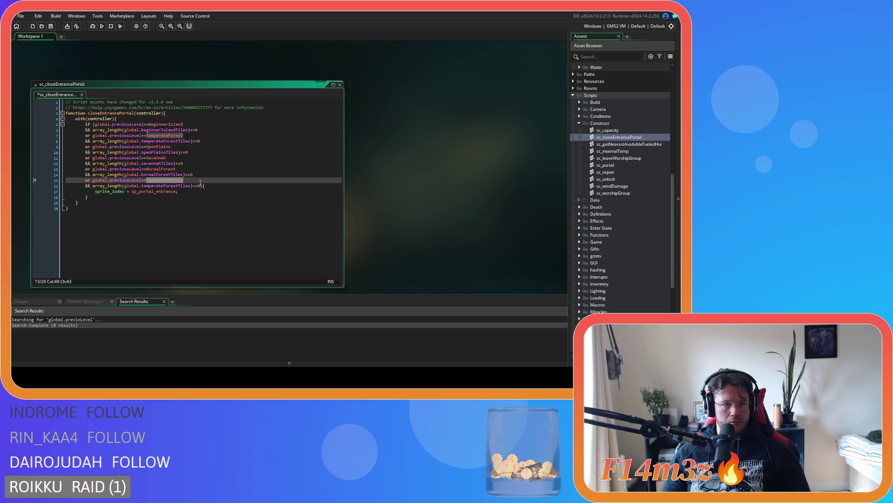
{"action": "type", "text": "swa"}
{"action": "key", "text": "Return"}
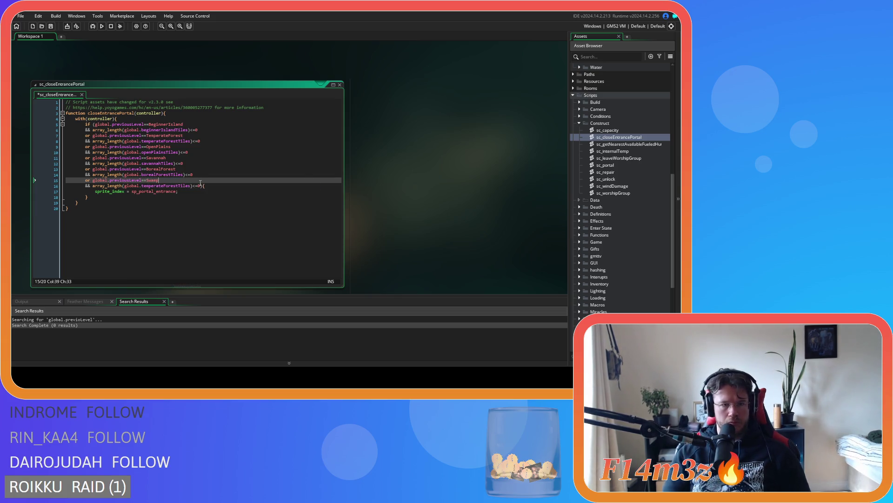
{"action": "mouse_move", "coordinate": [163, 189]}
{"action": "left_click_drag", "start_coordinate": [163, 187], "coordinate": [142, 185]}
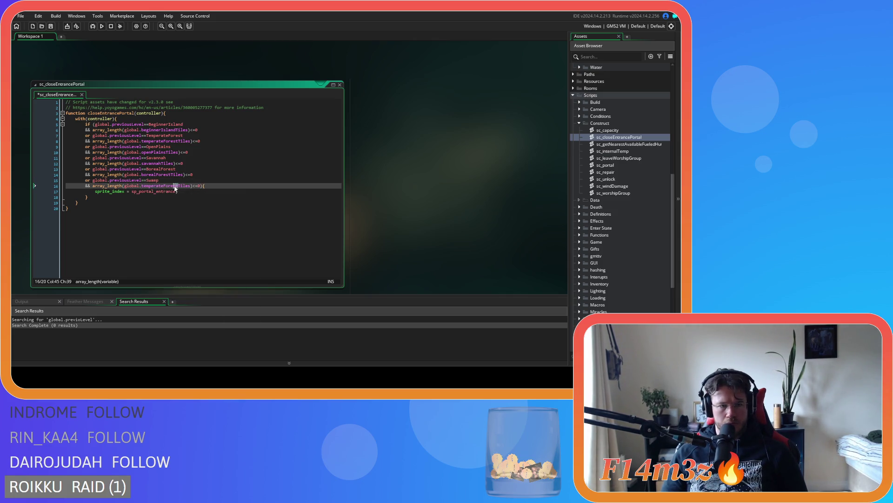
{"action": "type", "text": "s"}
{"action": "key", "text": "Escape"}
{"action": "type", "text": "wamp"}
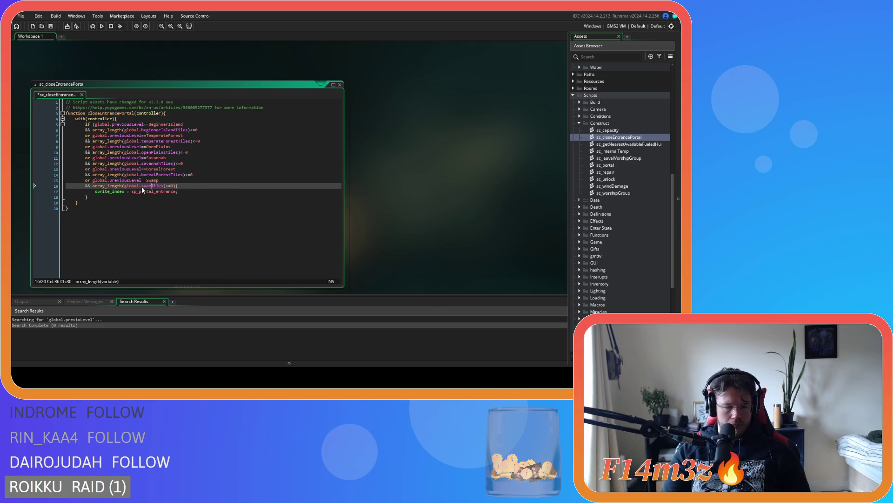
Step: Add a condition pair after Swamp for DesertIsland and desertIslandTiles
{"action": "left_click", "coordinate": [177, 186]}
{"action": "key", "text": "ctrl+v"}
{"action": "double_click", "coordinate": [166, 191]}
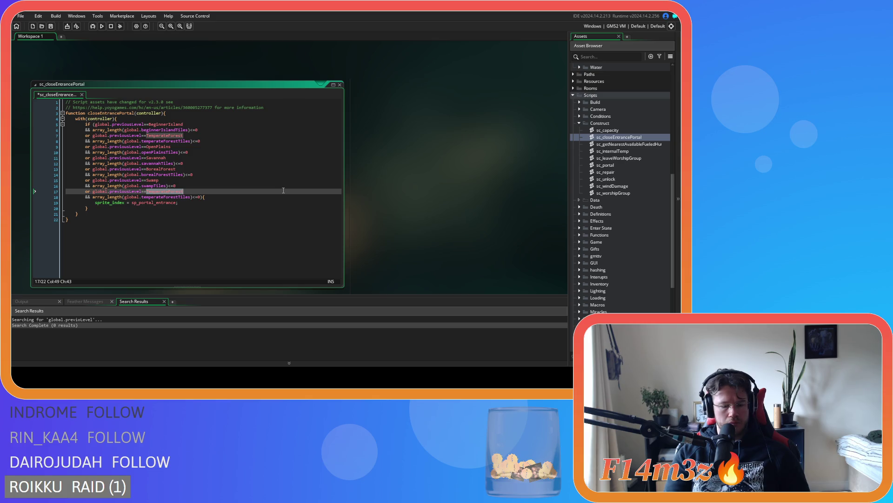
{"action": "type", "text": "des"}
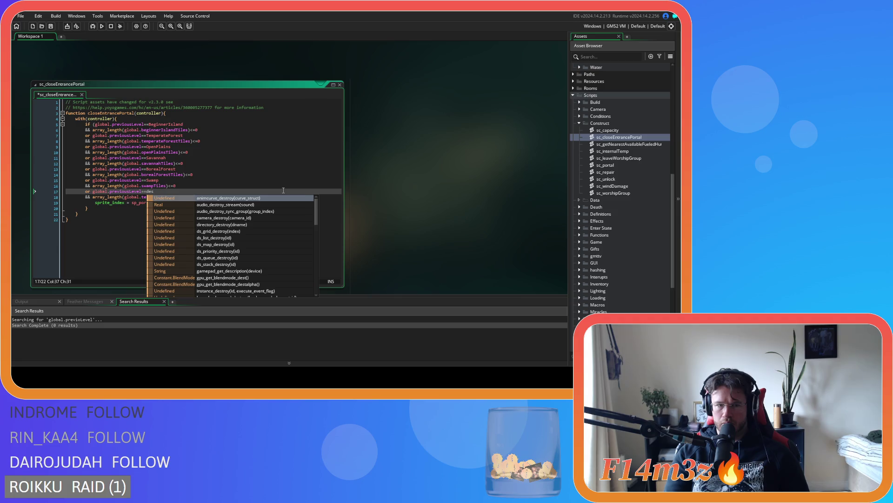
{"action": "type", "text": "ert"}
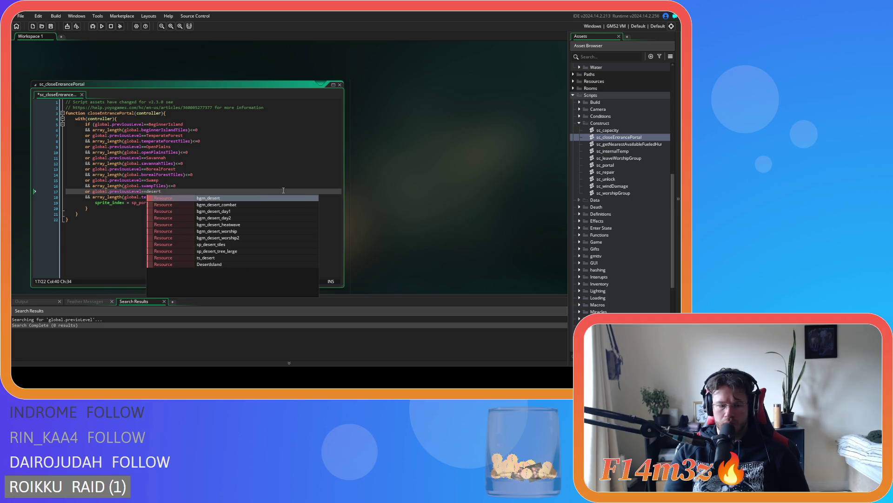
{"action": "key", "text": "Up"}
{"action": "key", "text": "Return"}
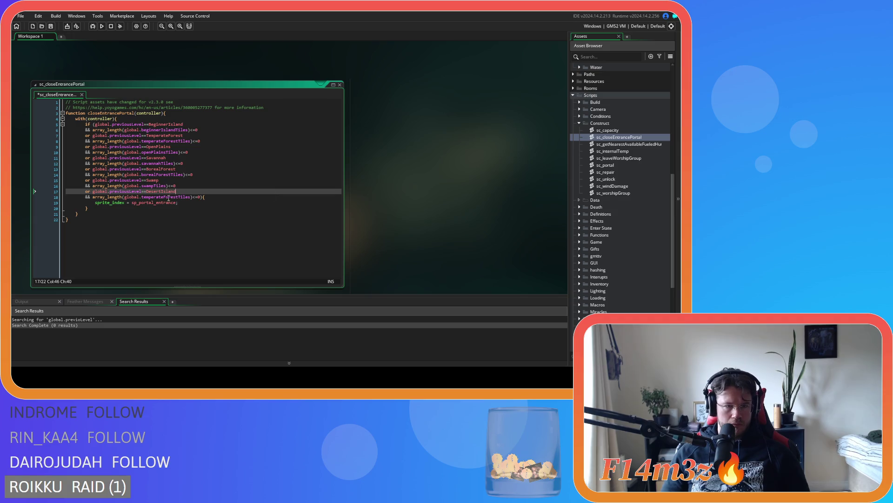
{"action": "left_click_drag", "start_coordinate": [178, 197], "coordinate": [142, 199]}
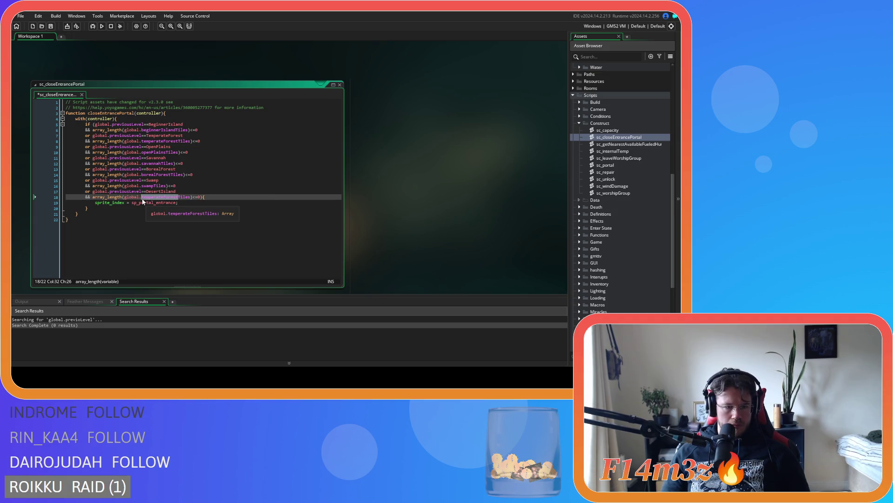
{"action": "type", "text": "desertIsland"}
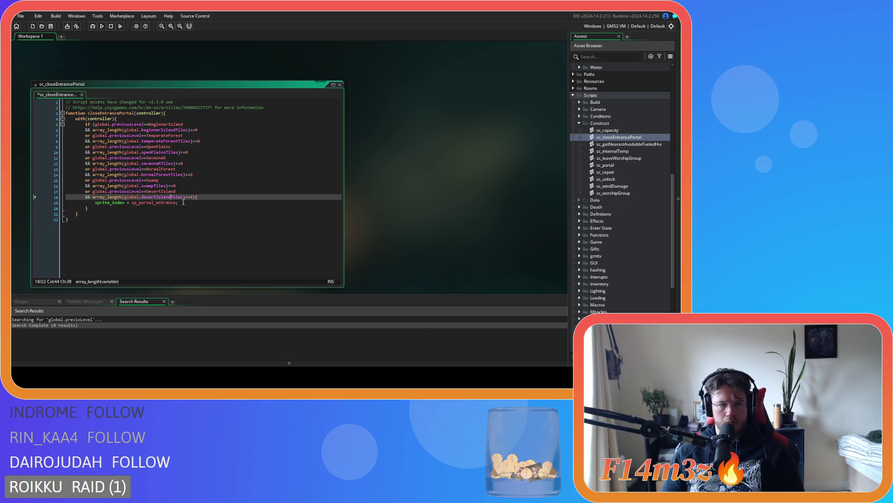
Step: Paste a new condition pair after DesertIsland and select its level name
{"action": "left_click", "coordinate": [183, 197]}
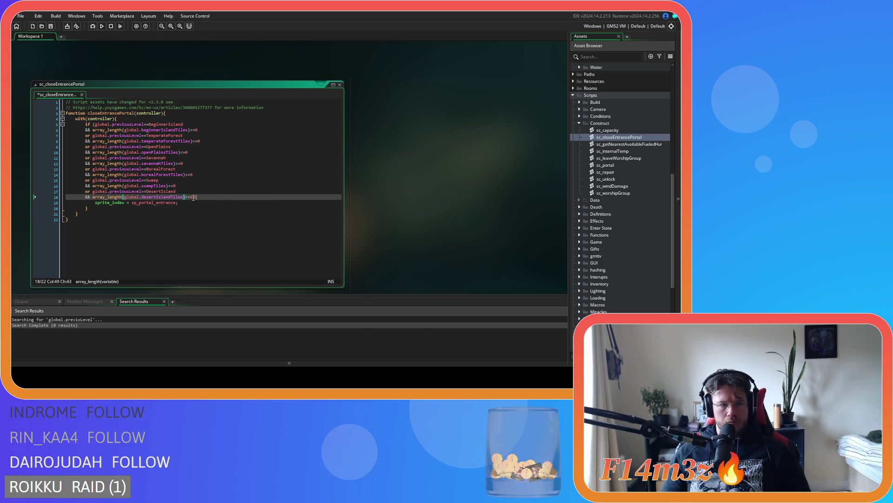
{"action": "type", "text": "or global.previousLevel==TemperateForest \t\t&& array_length(global.temperateForestTiles)<=0"}
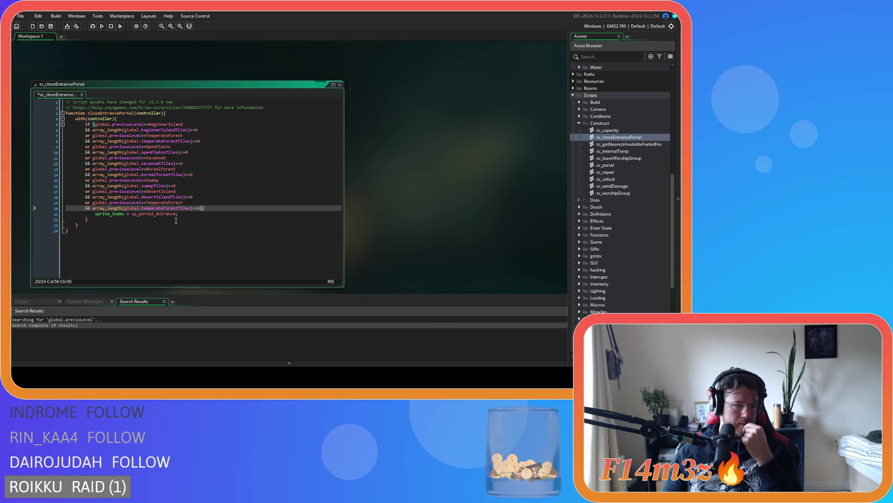
{"action": "mouse_move", "coordinate": [141, 164]}
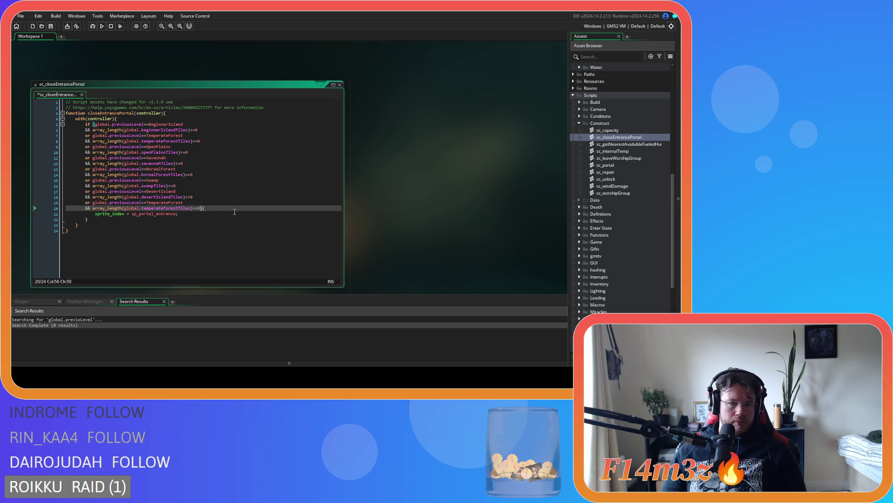
{"action": "double_click", "coordinate": [170, 203]}
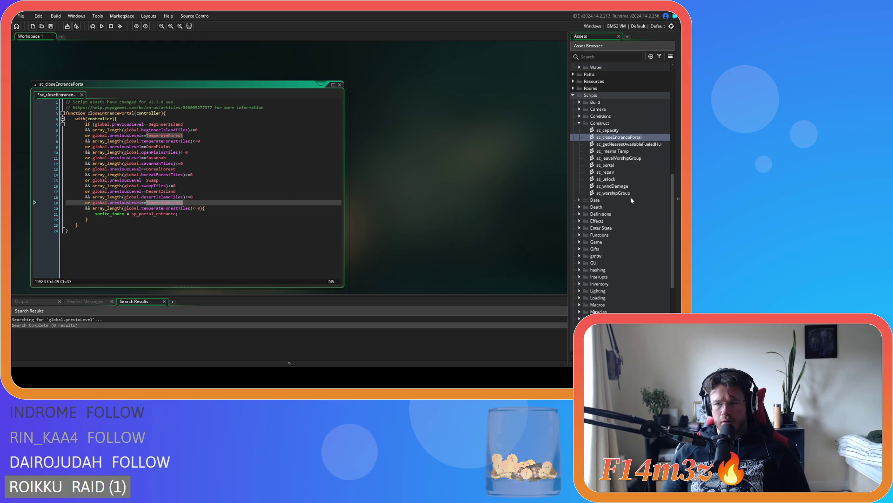
{"action": "scroll", "coordinate": [626, 250], "scroll_direction": "down", "scroll_amount": 4}
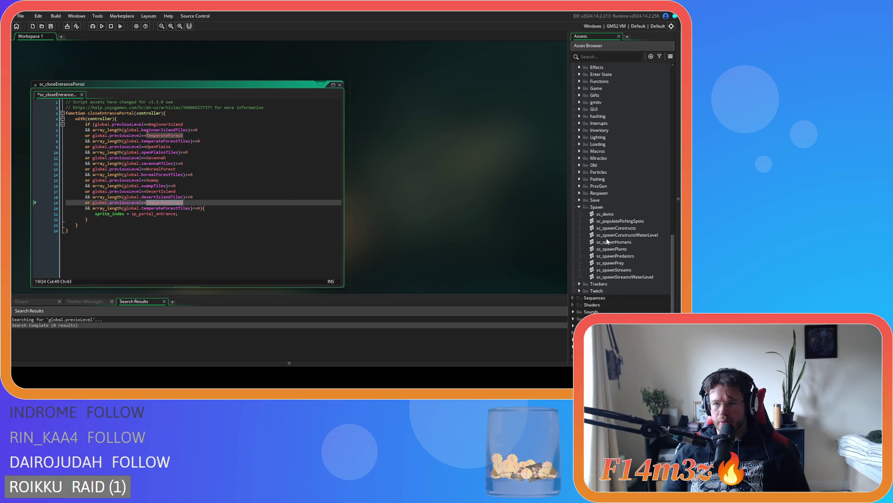
{"action": "scroll", "coordinate": [607, 239], "scroll_direction": "up", "scroll_amount": 4}
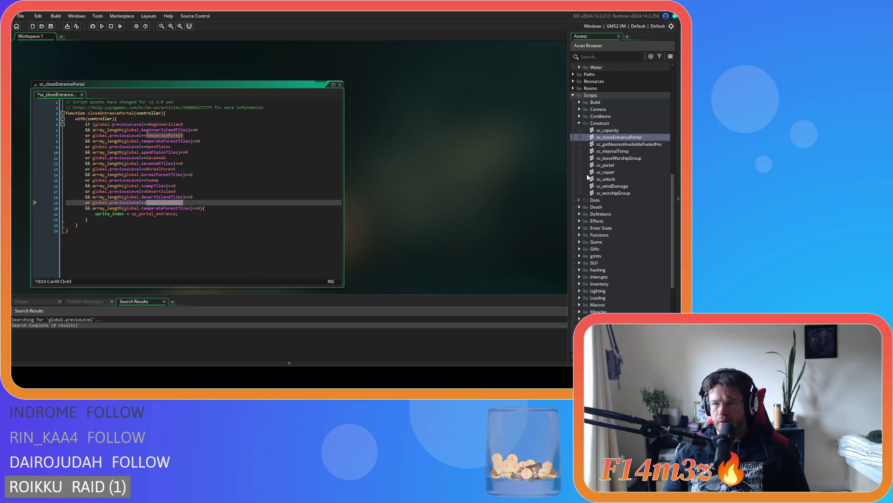
Step: Look up the exact level names in the sc_defineRooms script
{"action": "left_click", "coordinate": [580, 212]}
{"action": "double_click", "coordinate": [612, 227]}
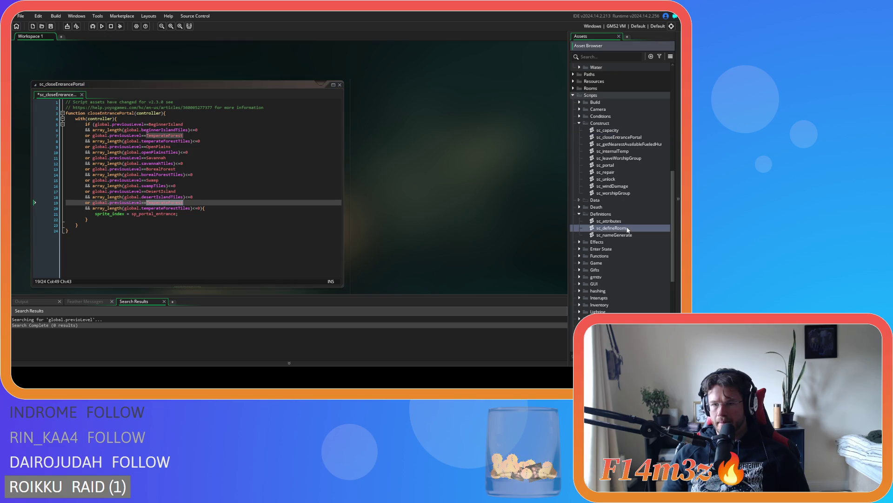
{"action": "scroll", "coordinate": [255, 203], "scroll_direction": "down", "scroll_amount": 20}
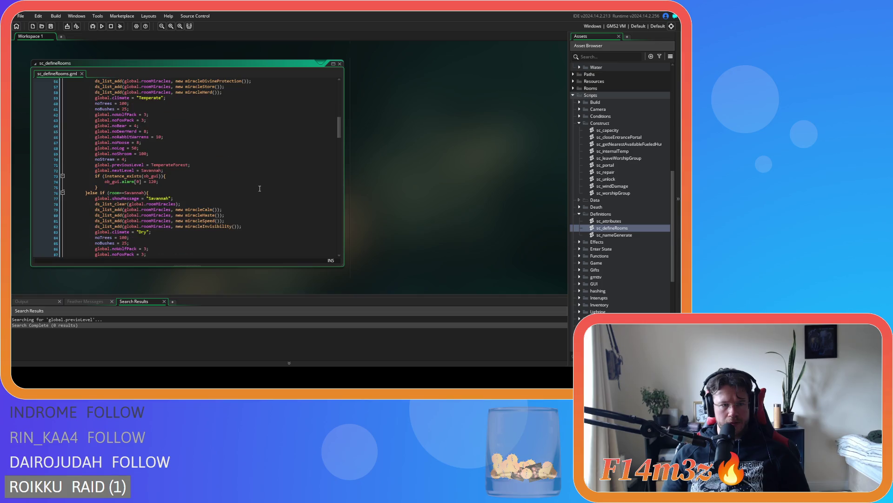
{"action": "scroll", "coordinate": [260, 188], "scroll_direction": "down", "scroll_amount": 12}
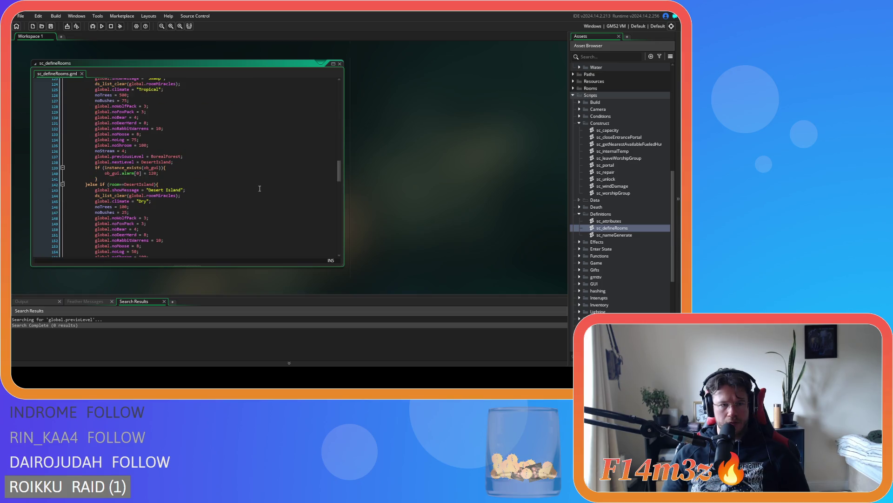
{"action": "scroll", "coordinate": [260, 188], "scroll_direction": "up", "scroll_amount": 2}
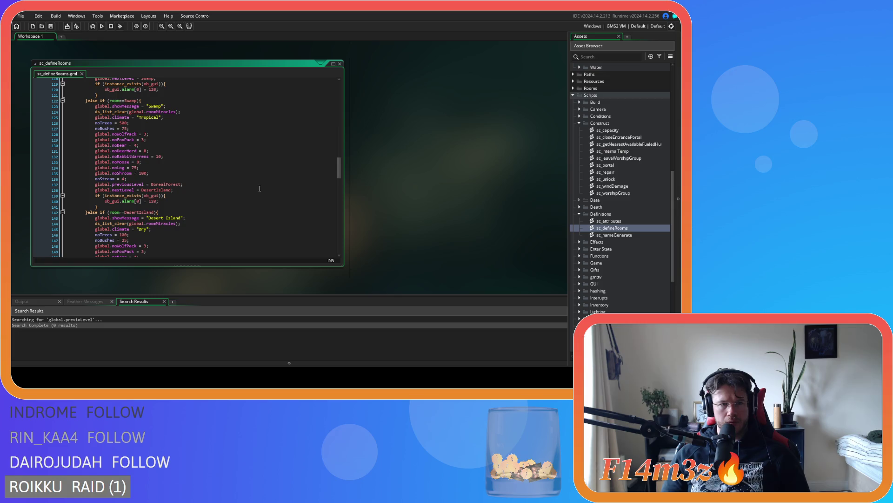
{"action": "scroll", "coordinate": [260, 188], "scroll_direction": "down", "scroll_amount": 13}
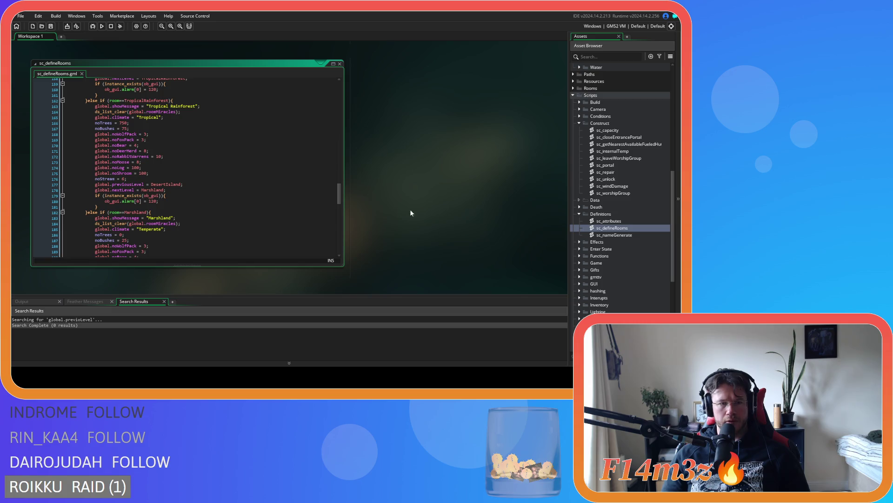
{"action": "scroll", "coordinate": [419, 210], "scroll_direction": "down", "scroll_amount": 5}
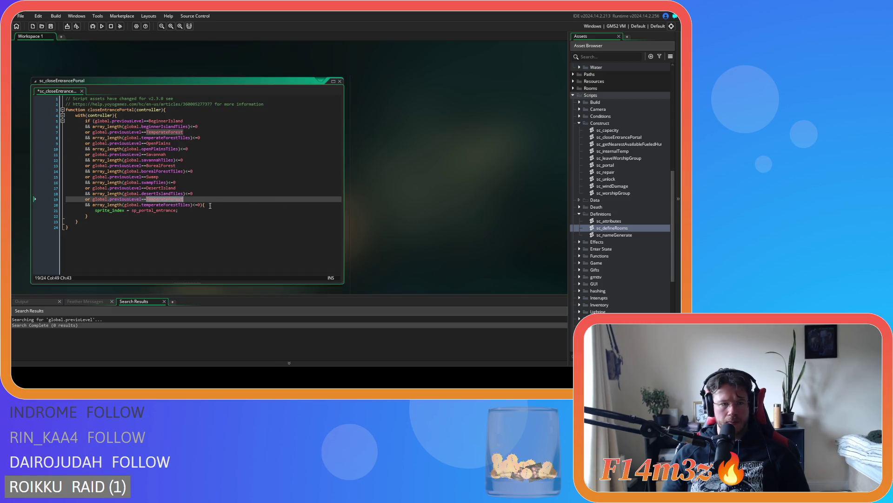
Step: Set the new pair to TropicalRainforest with tropicalRainforestTiles
{"action": "type", "text": "tri"}
{"action": "key", "text": "Escape"}
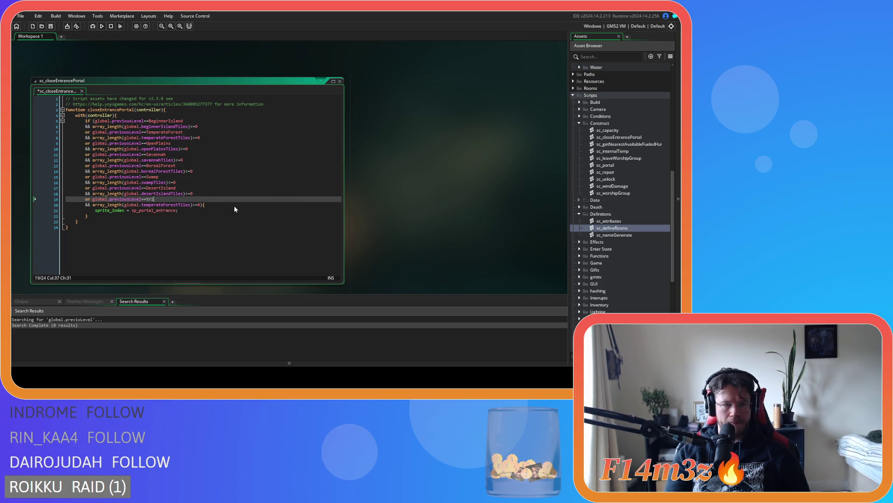
{"action": "key", "text": "BackSpace"}
{"action": "type", "text": "op"}
{"action": "key", "text": "Down"}
{"action": "key", "text": "Return"}
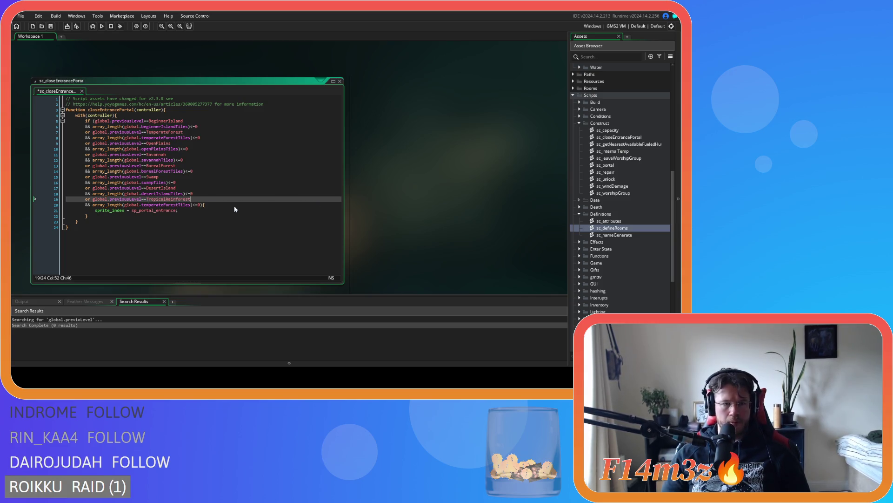
{"action": "left_click", "coordinate": [164, 204]}
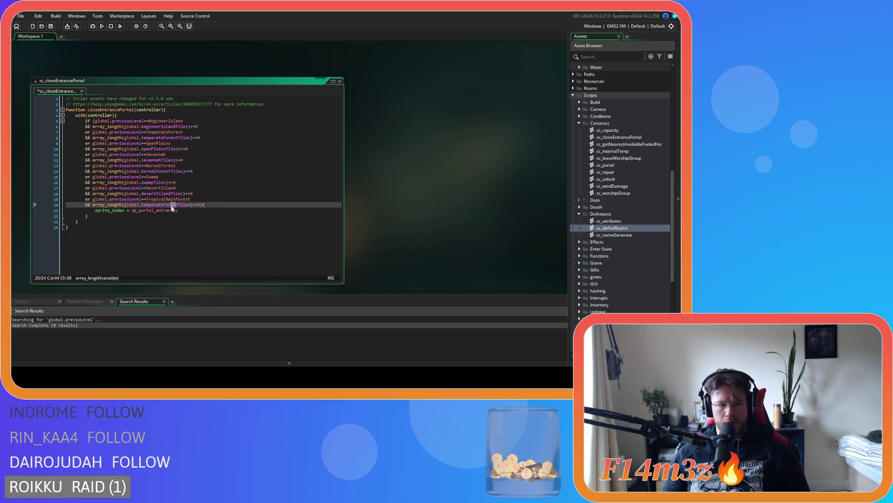
{"action": "left_click_drag", "start_coordinate": [164, 204], "coordinate": [142, 206]}
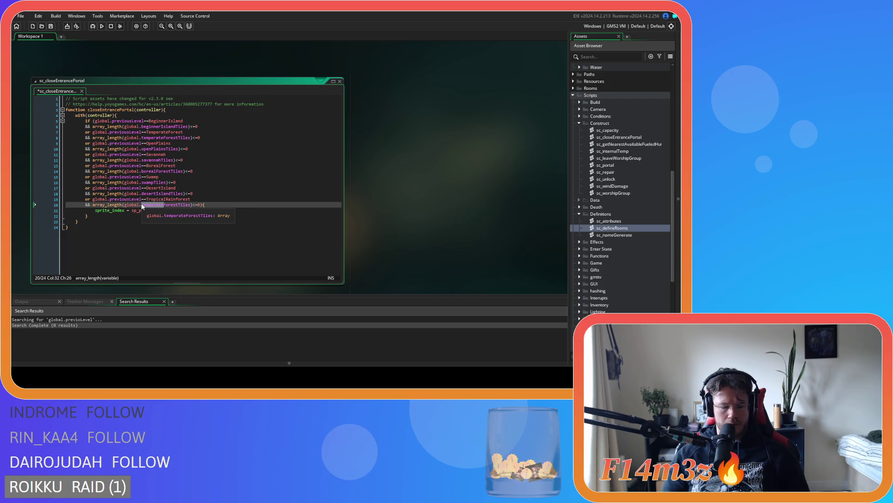
{"action": "double_click", "coordinate": [177, 206]}
{"action": "type", "text": "tropical"}
{"action": "key", "text": "Down"}
{"action": "key", "text": "Down"}
{"action": "key", "text": "Return"}
Step: Paste one more condition pair and start its level name as Marsh
{"action": "key", "text": "Right"}
{"action": "key", "text": "Right"}
{"action": "key", "text": "Right"}
{"action": "key", "text": "Return"}
{"action": "key", "text": "ctrl+v"}
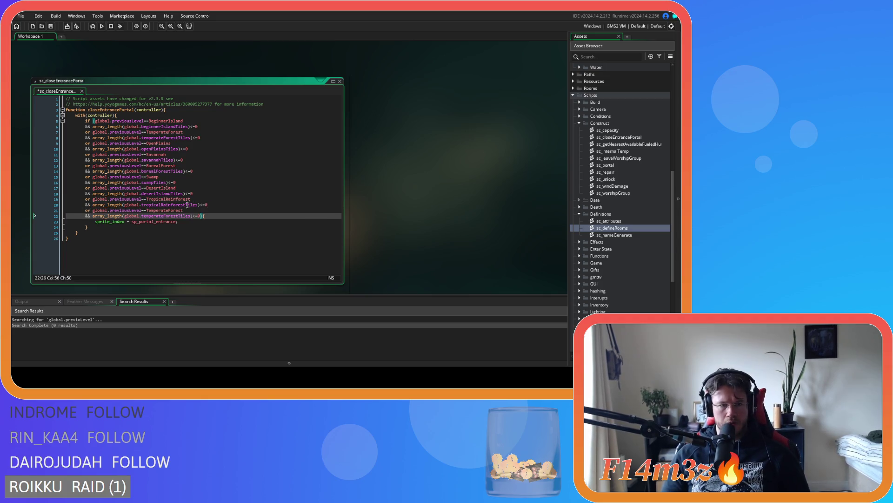
{"action": "double_click", "coordinate": [165, 210]}
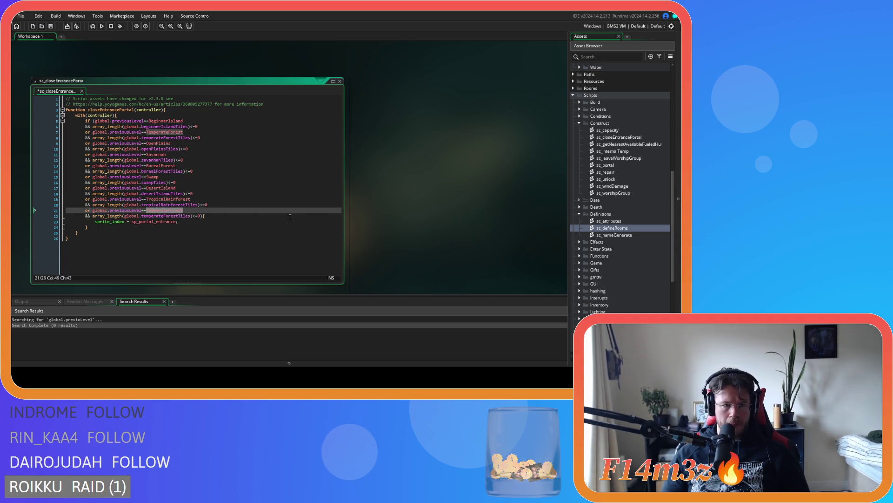
{"action": "type", "text": "Mars"}
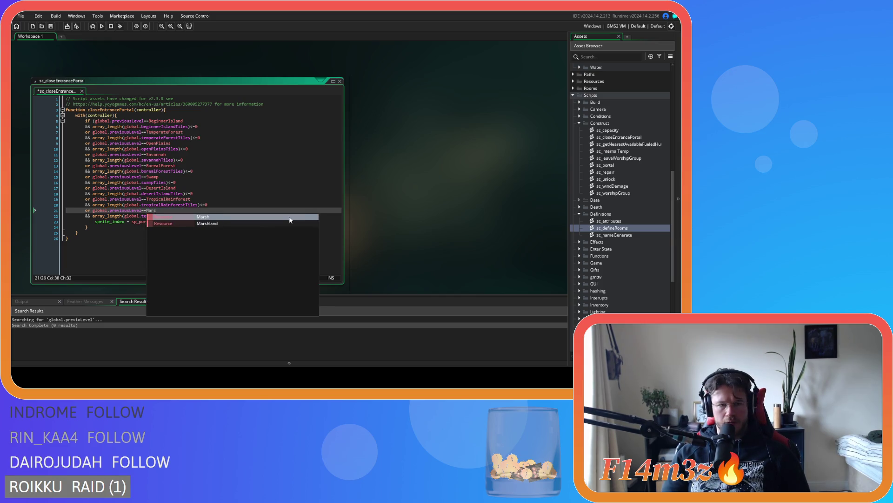
{"action": "left_click", "coordinate": [289, 216]}
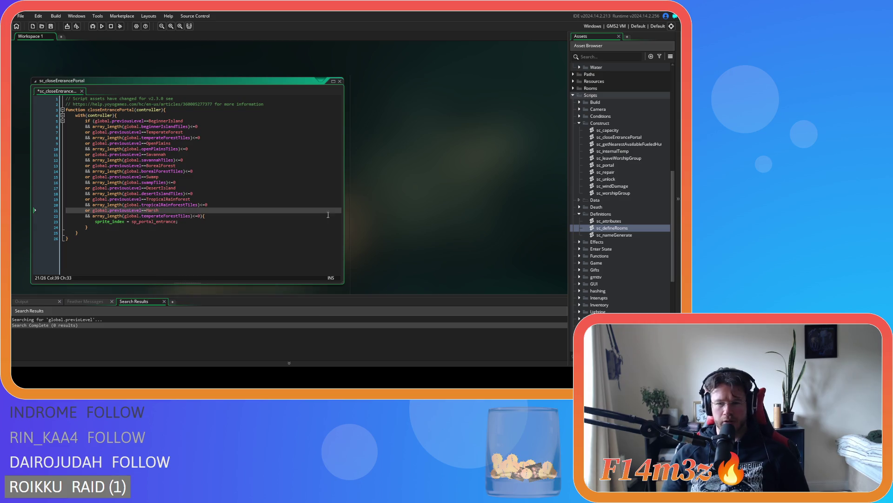
{"action": "scroll", "coordinate": [573, 263], "scroll_direction": "down", "scroll_amount": 5}
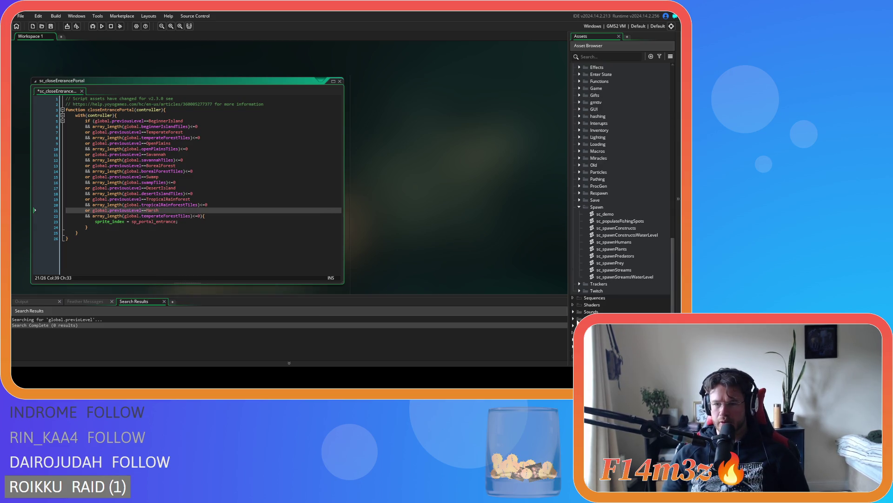
{"action": "scroll", "coordinate": [619, 228], "scroll_direction": "up", "scroll_amount": 3}
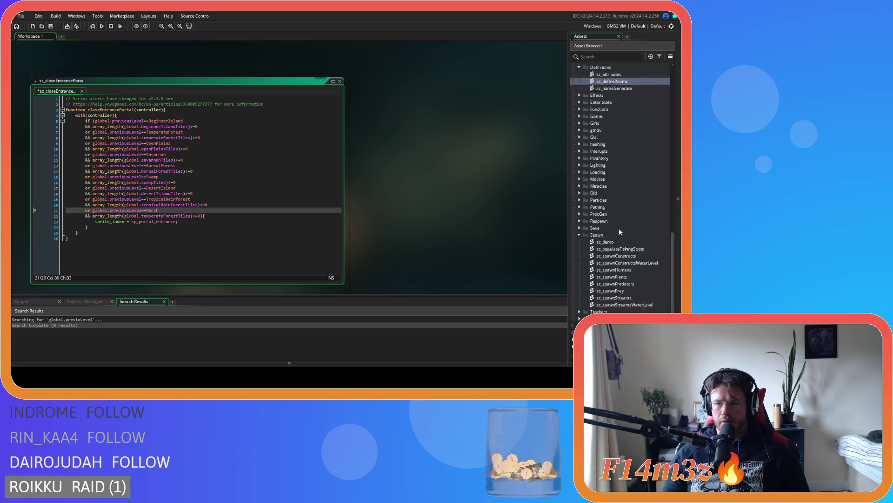
Step: Check sc_defineRooms and complete the level name as Marshland
{"action": "double_click", "coordinate": [612, 137]}
{"action": "scroll", "coordinate": [405, 228], "scroll_direction": "up", "scroll_amount": 5}
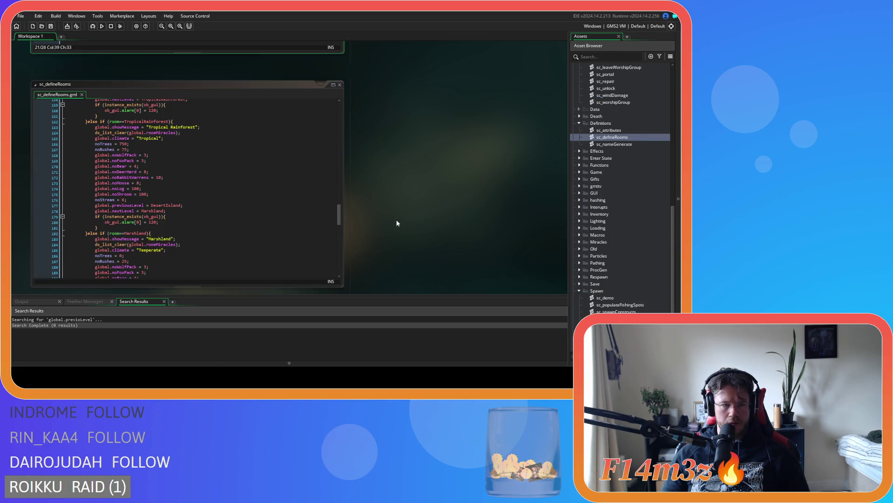
{"action": "scroll", "coordinate": [394, 204], "scroll_direction": "down", "scroll_amount": 2}
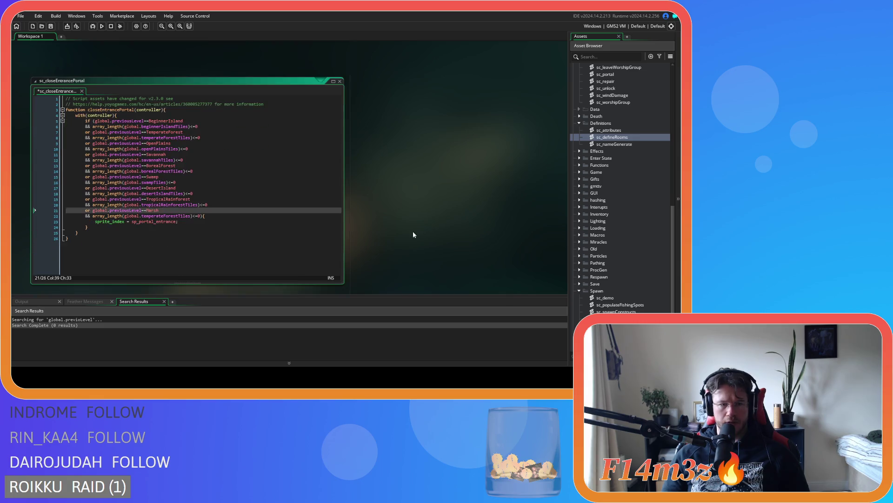
{"action": "type", "text": "land"}
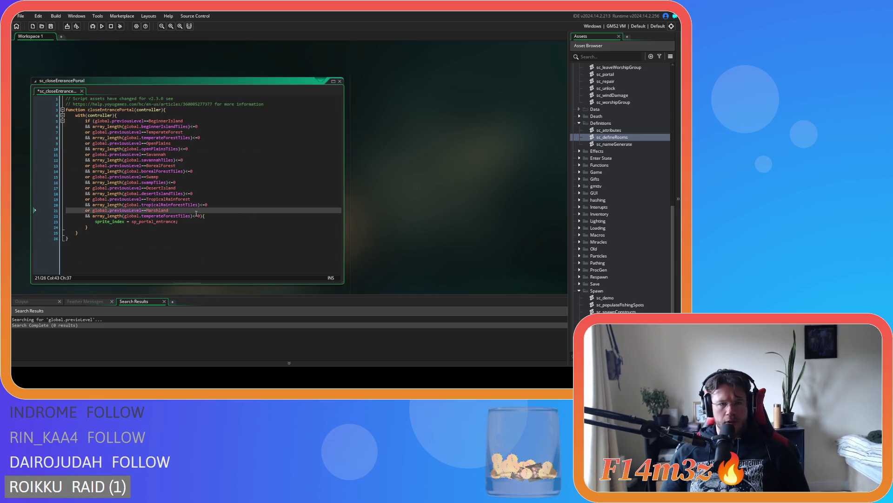
{"action": "scroll", "coordinate": [403, 231], "scroll_direction": "down", "scroll_amount": 5}
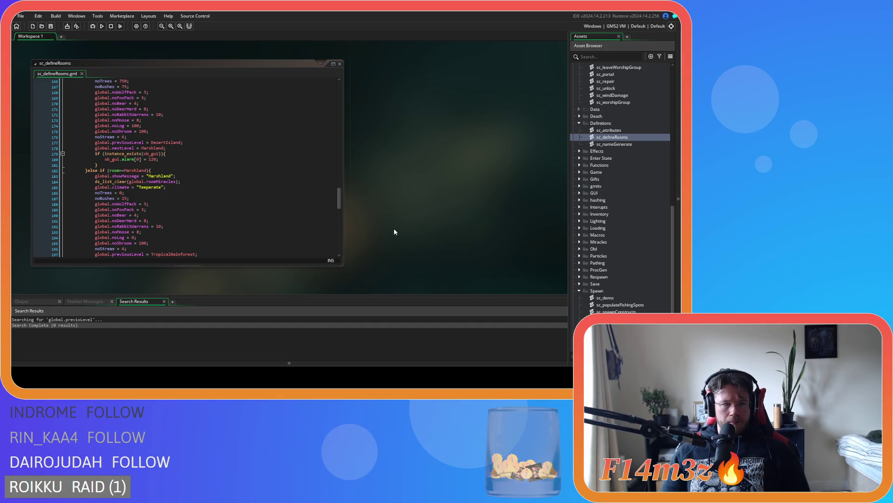
{"action": "scroll", "coordinate": [270, 181], "scroll_direction": "down", "scroll_amount": 3}
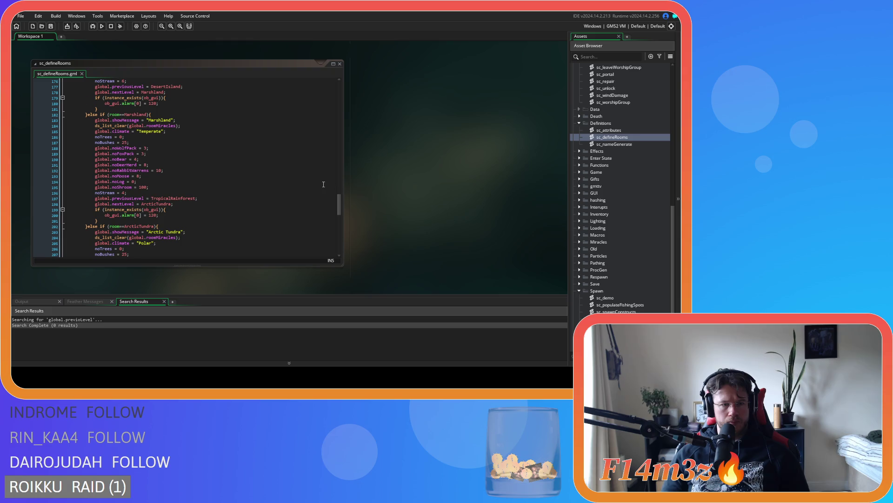
{"action": "scroll", "coordinate": [324, 185], "scroll_direction": "down", "scroll_amount": 1}
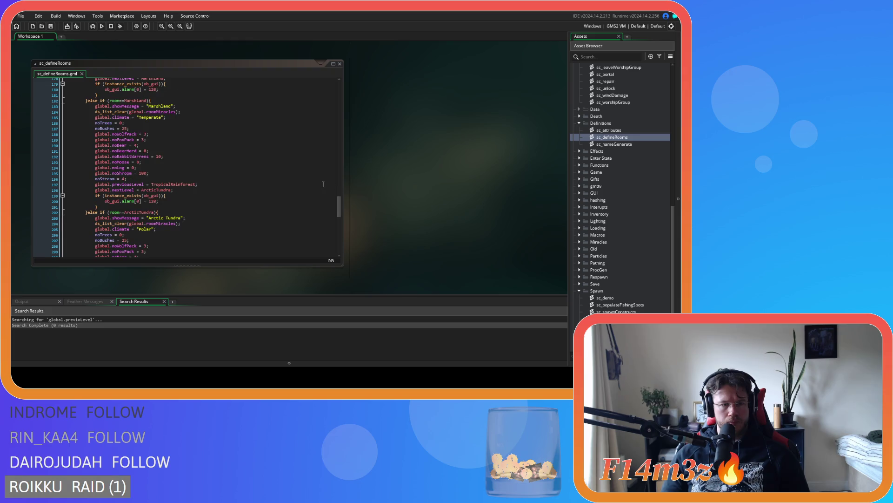
{"action": "scroll", "coordinate": [421, 199], "scroll_direction": "up", "scroll_amount": 5}
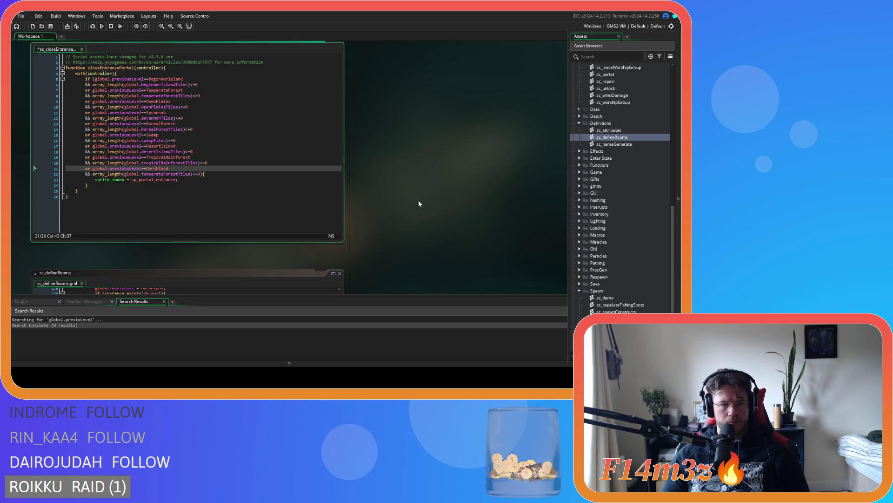
Step: Change the Marshland check's tile array to marshlandTiles
{"action": "double_click", "coordinate": [172, 174]}
{"action": "type", "text": "marsh"}
{"action": "key", "text": "Down"}
{"action": "key", "text": "Down"}
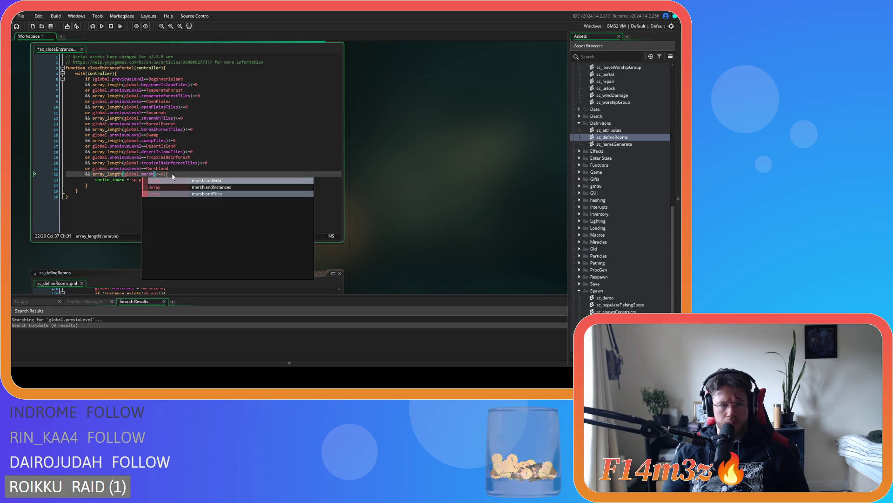
{"action": "key", "text": "Return"}
Step: Add a condition pair for ArcticTundra checking arcticTundraTiles
{"action": "left_click", "coordinate": [186, 174]}
{"action": "type", "text": "or global.previousLevel==TemperateForest \t\t&& array_length(global.temperateForestTiles)<=0"}
{"action": "scroll", "coordinate": [402, 206], "scroll_direction": "down", "scroll_amount": 3}
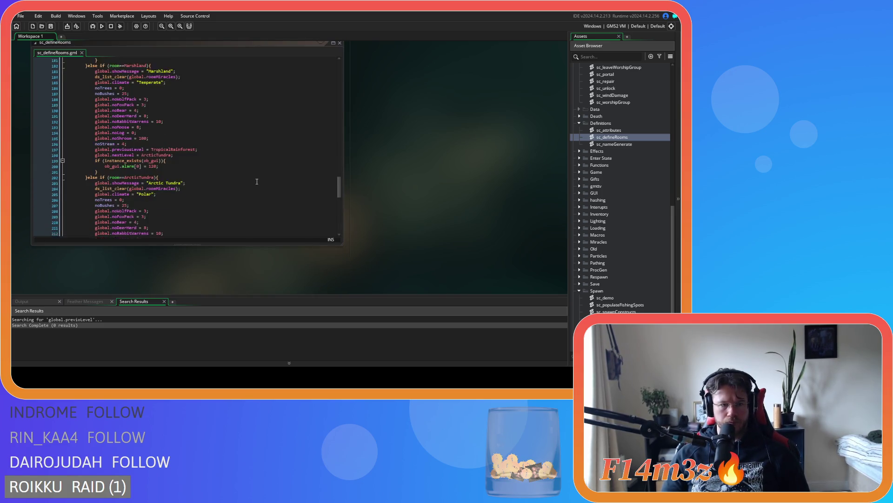
{"action": "scroll", "coordinate": [416, 219], "scroll_direction": "up", "scroll_amount": 3}
{"action": "double_click", "coordinate": [163, 179]}
{"action": "type", "text": "Arct"}
{"action": "key", "text": "Return"}
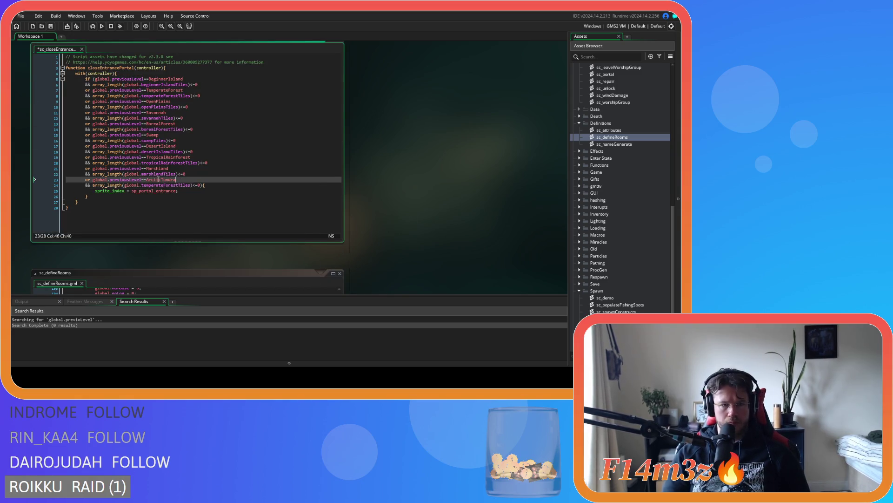
{"action": "left_click", "coordinate": [156, 185]}
{"action": "double_click", "coordinate": [156, 185]}
{"action": "type", "text": "arcti"}
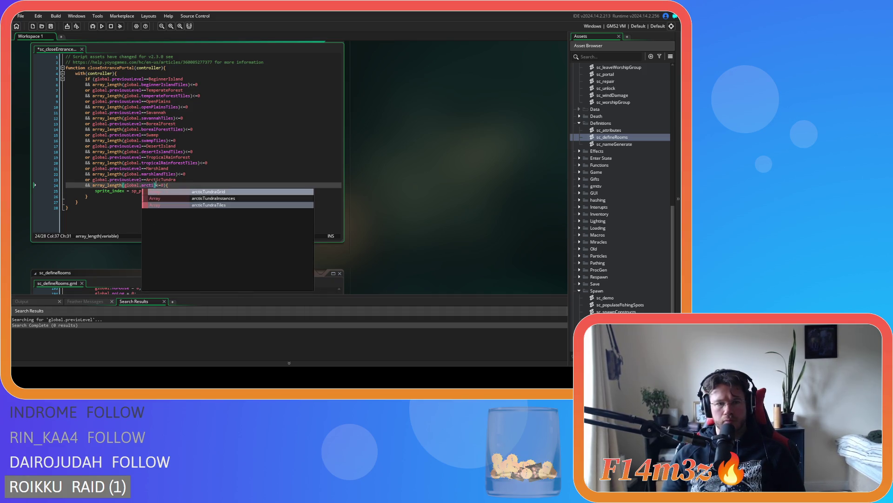
{"action": "double_click", "coordinate": [209, 204]}
{"action": "left_click", "coordinate": [215, 192]}
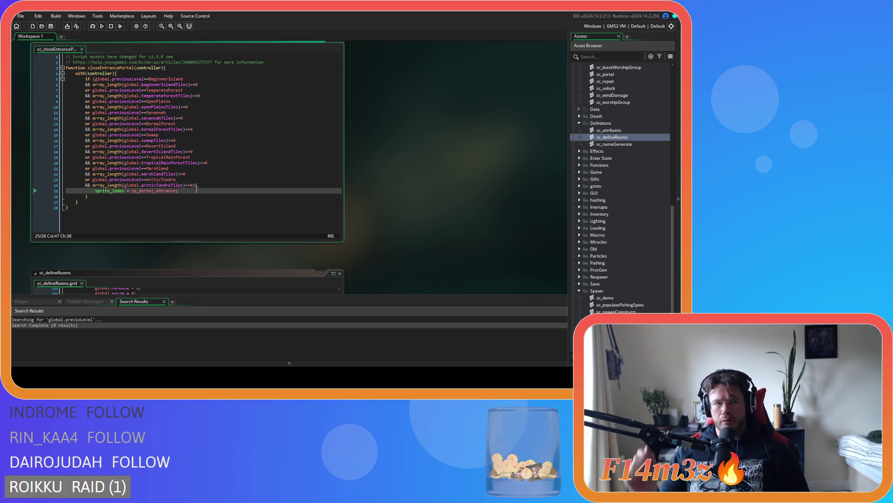
{"action": "scroll", "coordinate": [409, 195], "scroll_direction": "up", "scroll_amount": 5}
Step: Add closeEntrancePortal(spawnedPortal); after the sc_setTick line, save, and run with F5
{"action": "scroll", "coordinate": [378, 209], "scroll_direction": "up", "scroll_amount": 2}
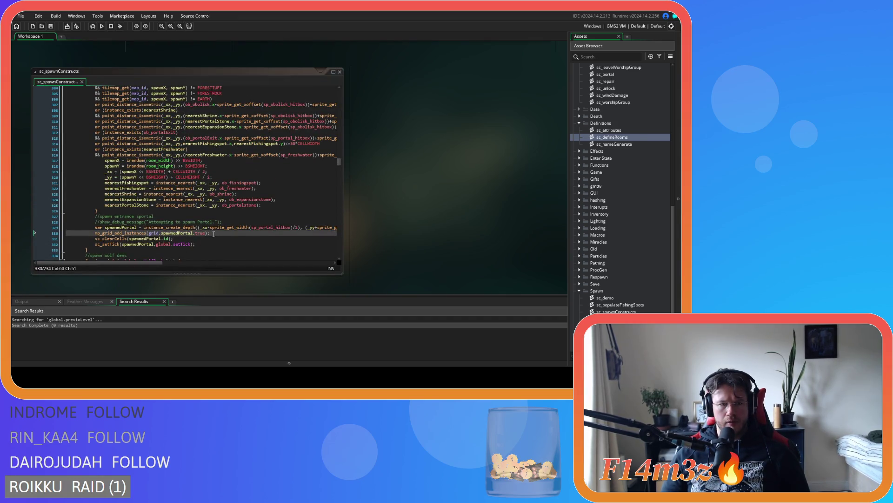
{"action": "scroll", "coordinate": [213, 234], "scroll_direction": "up", "scroll_amount": 10}
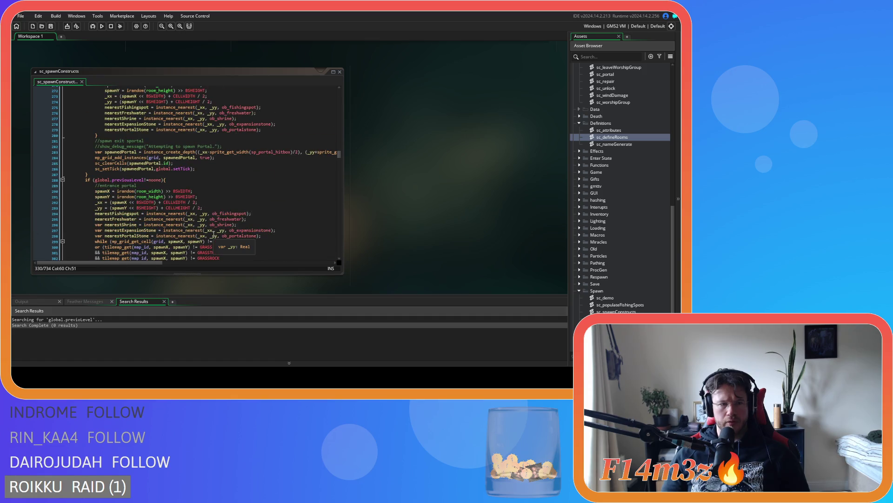
{"action": "scroll", "coordinate": [214, 234], "scroll_direction": "down", "scroll_amount": 10}
{"action": "scroll", "coordinate": [213, 234], "scroll_direction": "down", "scroll_amount": 3}
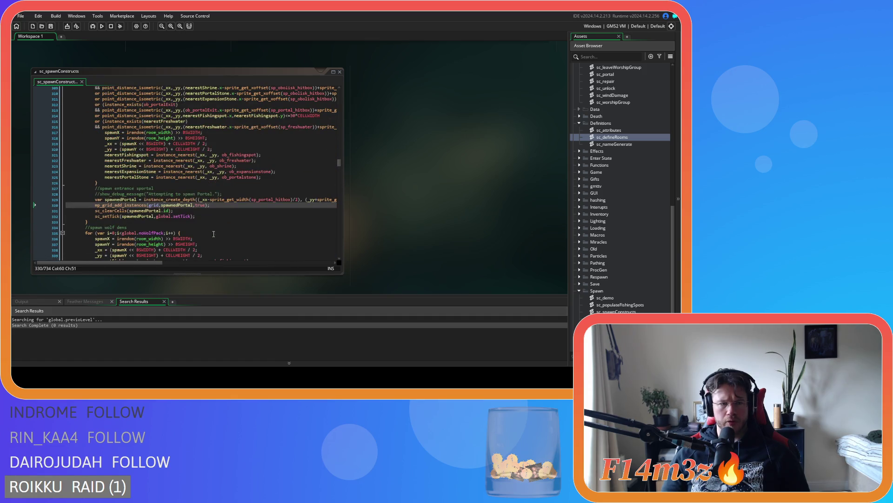
{"action": "mouse_move", "coordinate": [154, 262]}
{"action": "left_mouse_down"}
{"action": "mouse_move", "coordinate": [165, 263]}
{"action": "mouse_move", "coordinate": [152, 260]}
{"action": "left_mouse_up"}
{"action": "left_click", "coordinate": [209, 215]}
{"action": "key", "text": "Return"}
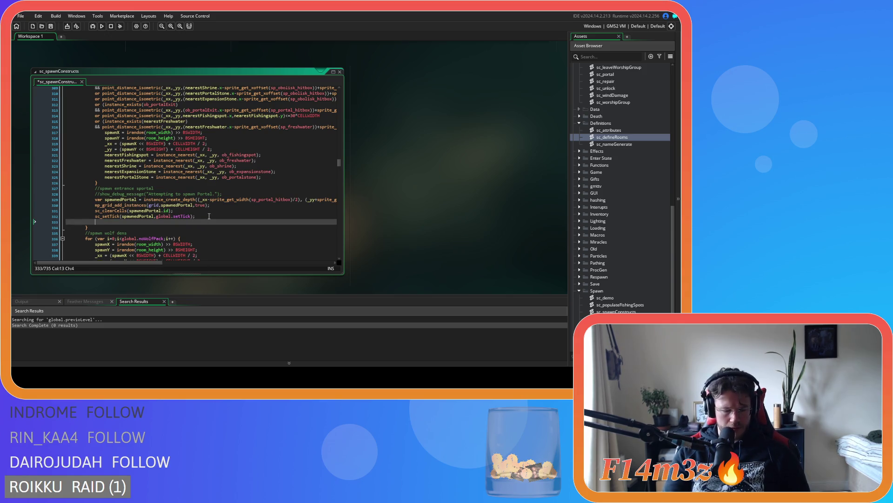
{"action": "type", "text": "closeEntrancePortal("}
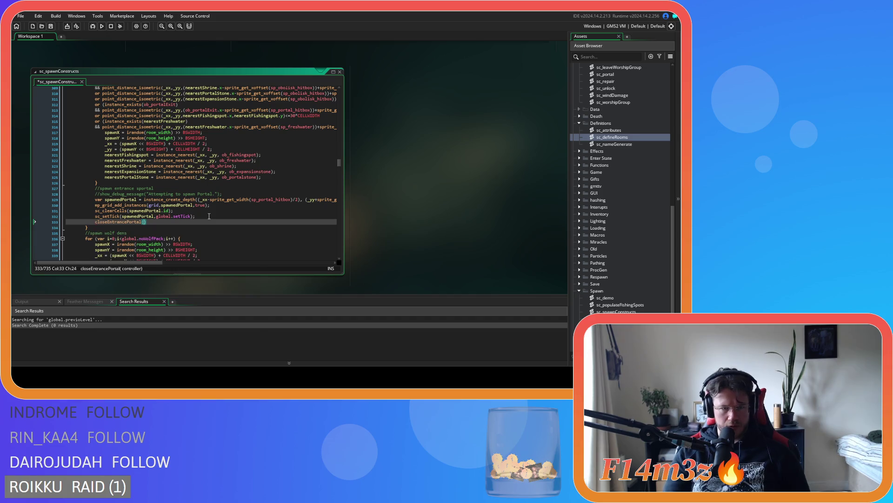
{"action": "type", "text": "spawnedPo"}
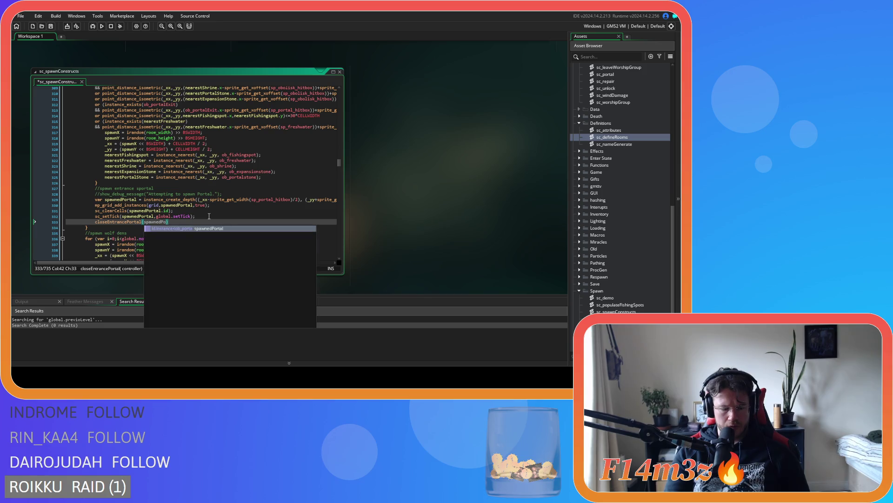
{"action": "key", "text": "Return"}
{"action": "type", "text": ";"}
{"action": "key", "text": "ctrl+s"}
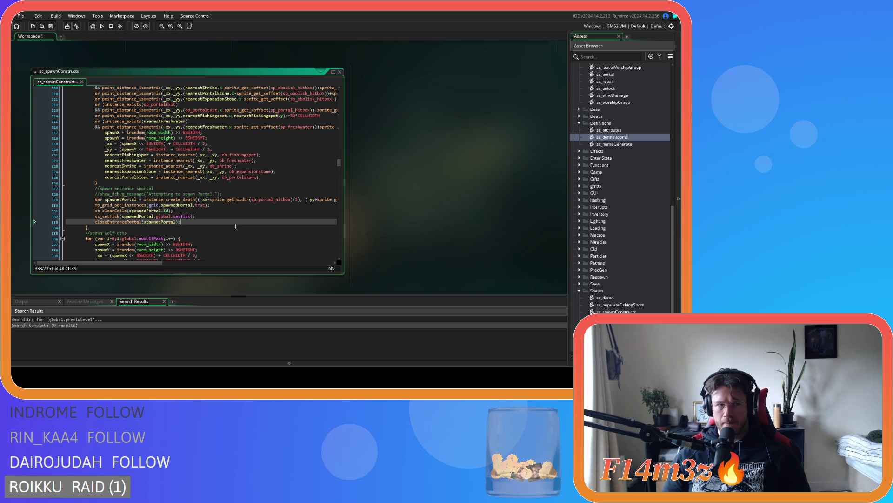
{"action": "key", "text": "F5"}
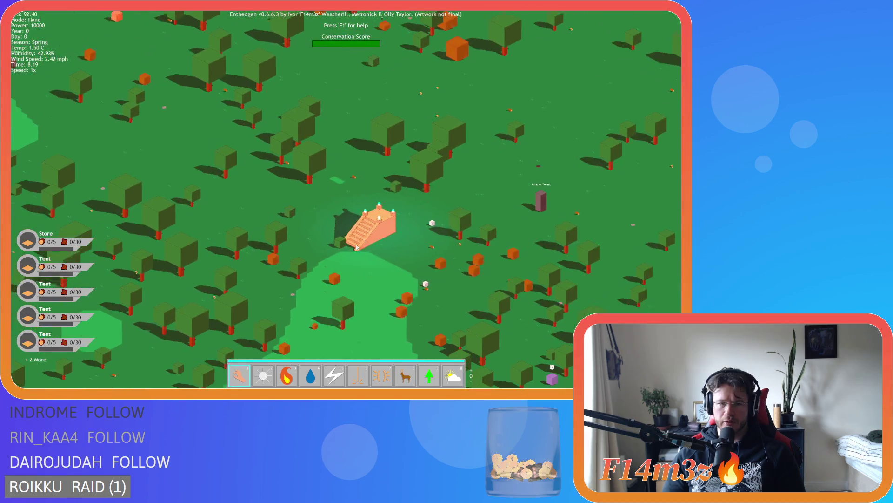
Step: Scroll the game view and select the orange temple to get the next-level prompt
{"action": "scroll", "coordinate": [357, 246], "scroll_direction": "up", "scroll_amount": 2}
{"action": "left_click", "coordinate": [368, 228]}
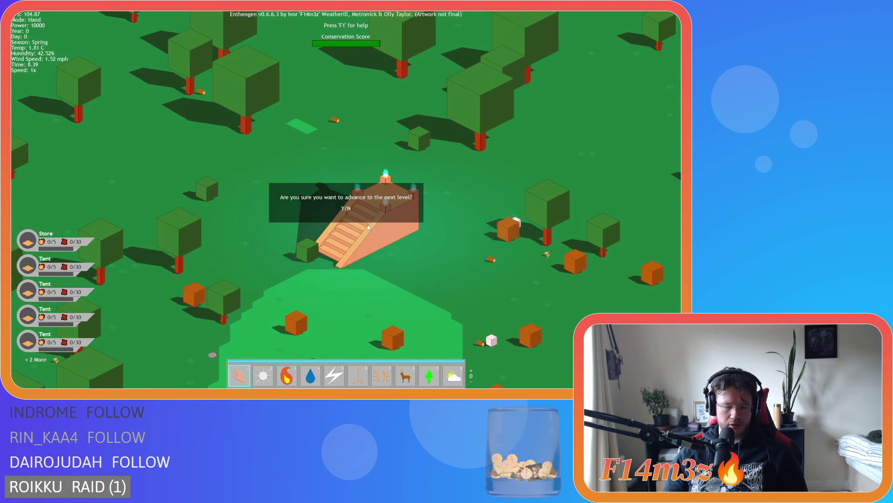
Step: Confirm advancing to the next level and review followers in the Tribe overview
{"action": "key", "text": "y"}
{"action": "scroll", "coordinate": [368, 227], "scroll_direction": "down", "scroll_amount": 5}
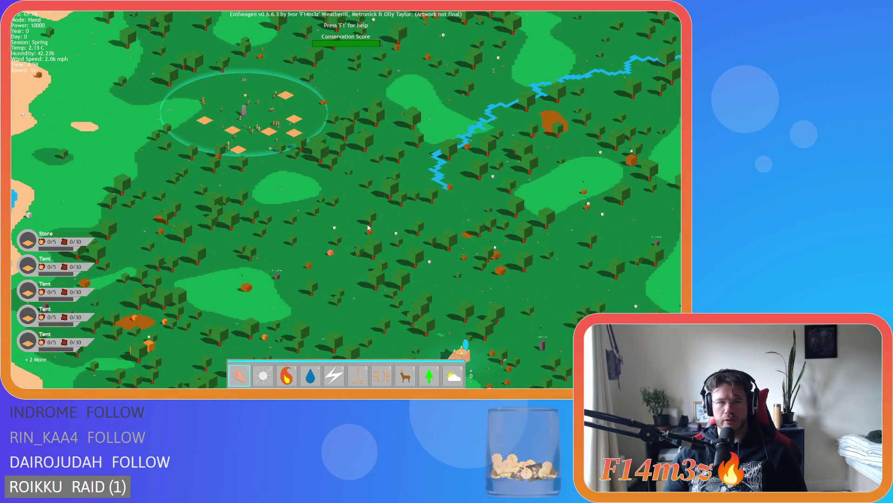
{"action": "left_click", "coordinate": [248, 203]}
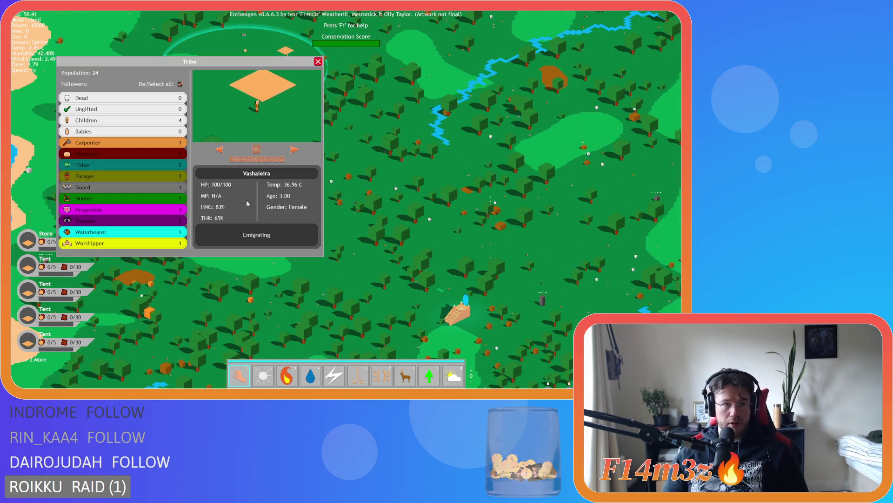
{"action": "left_click", "coordinate": [180, 84]}
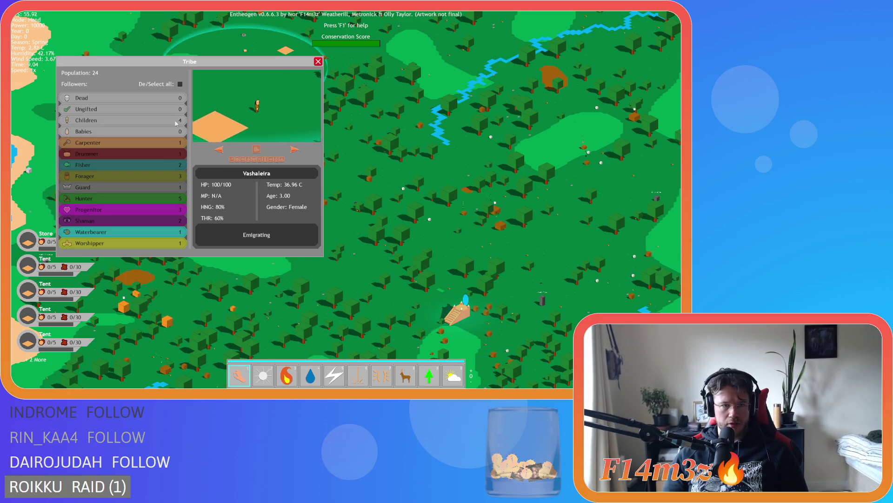
{"action": "left_click", "coordinate": [254, 167]}
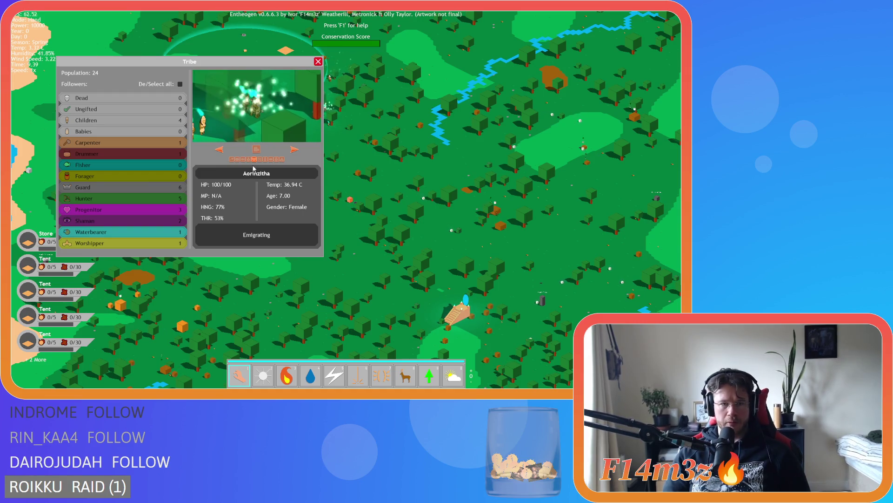
{"action": "key", "text": "Escape"}
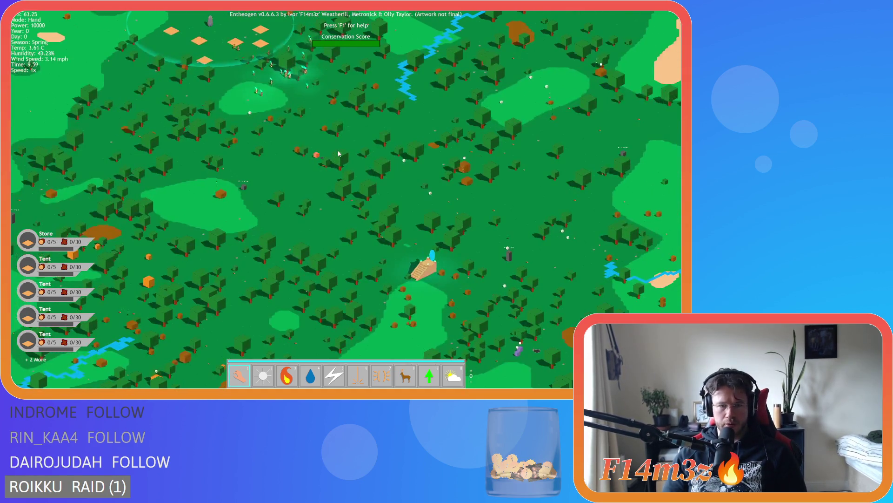
Step: Zoom and pan across the new level map
{"action": "scroll", "coordinate": [395, 185], "scroll_direction": "up", "scroll_amount": 5}
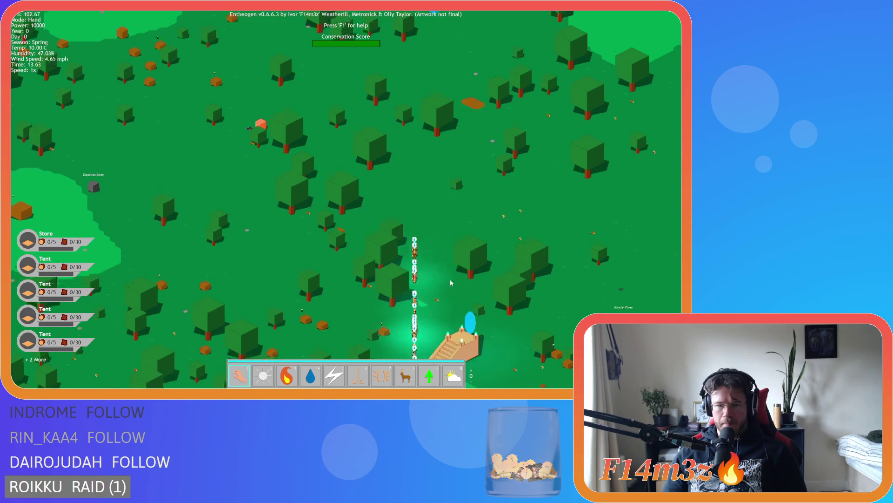
{"action": "scroll", "coordinate": [450, 282], "scroll_direction": "up", "scroll_amount": 5}
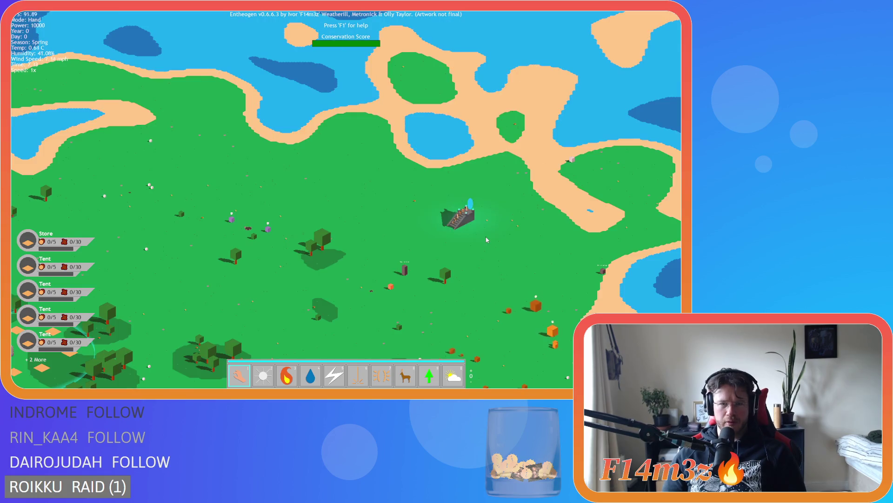
{"action": "scroll", "coordinate": [483, 240], "scroll_direction": "up", "scroll_amount": 4}
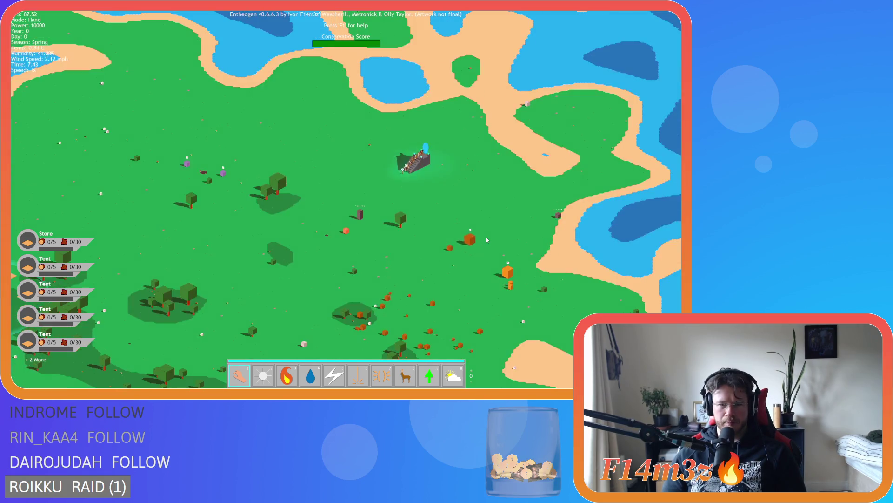
{"action": "scroll", "coordinate": [481, 241], "scroll_direction": "up", "scroll_amount": 3}
{"action": "scroll", "coordinate": [480, 241], "scroll_direction": "down", "scroll_amount": 3}
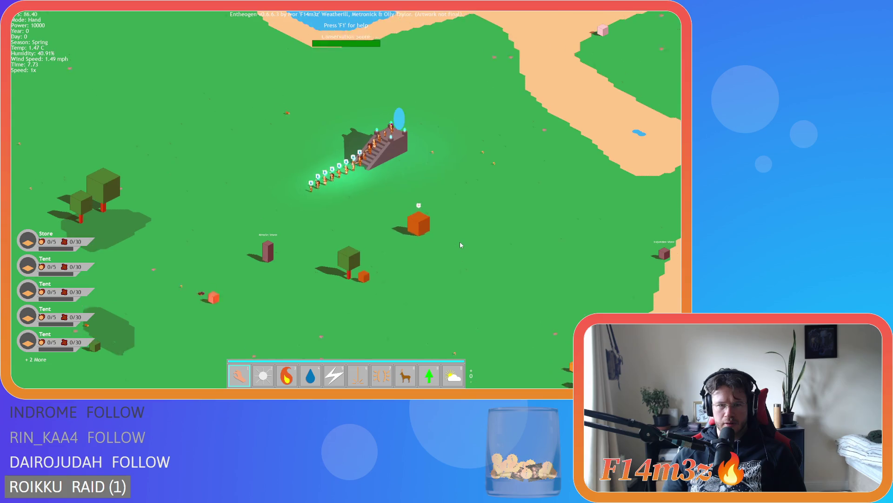
{"action": "key", "text": "a"}
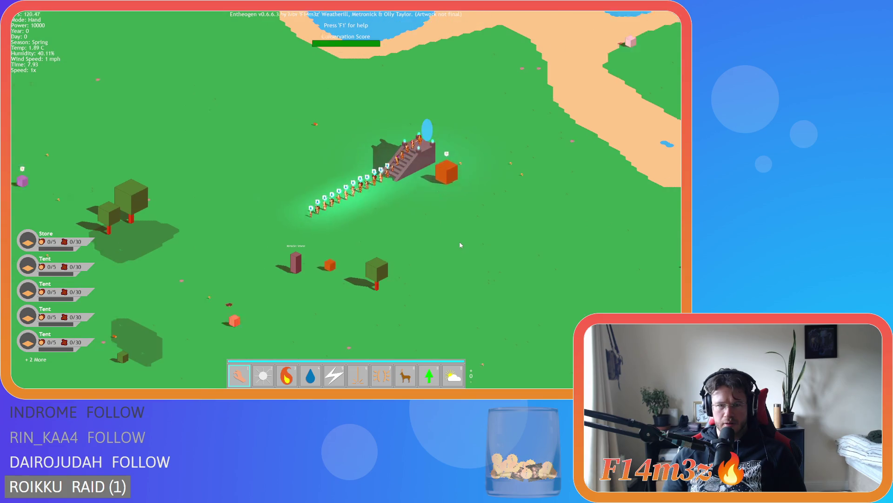
{"action": "scroll", "coordinate": [460, 245], "scroll_direction": "down", "scroll_amount": 2}
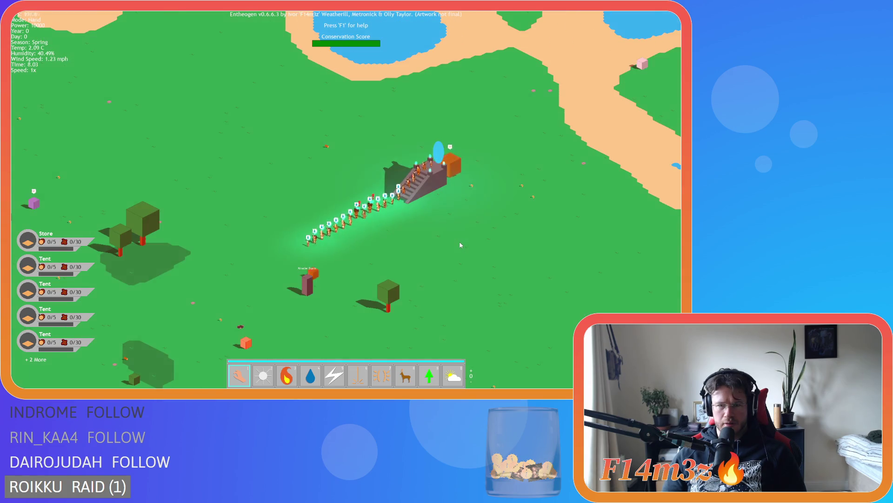
{"action": "scroll", "coordinate": [460, 244], "scroll_direction": "up", "scroll_amount": 5}
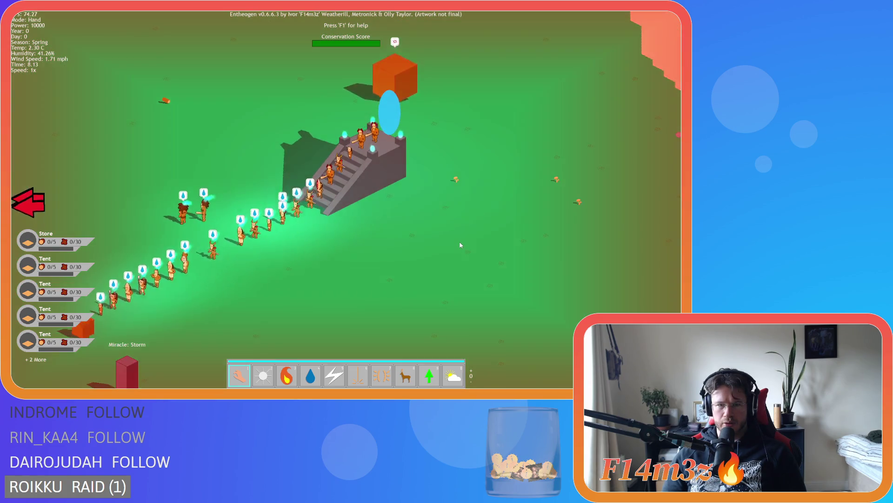
{"action": "scroll", "coordinate": [460, 245], "scroll_direction": "down", "scroll_amount": 5}
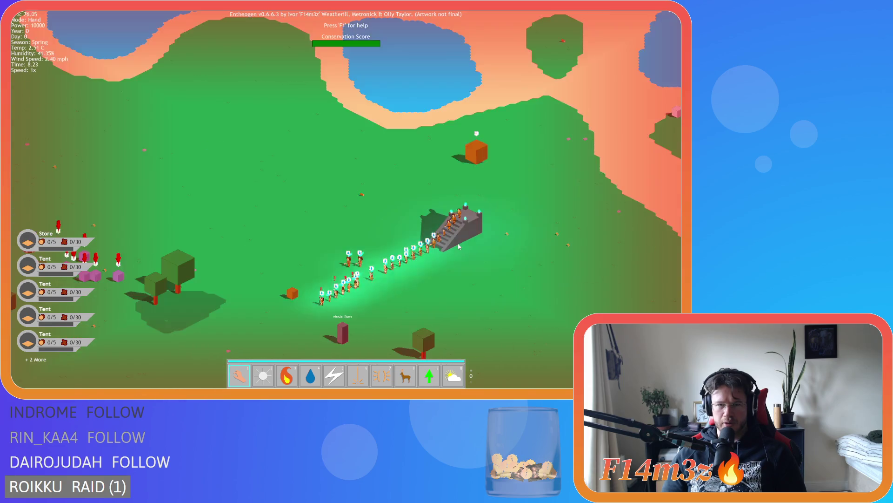
{"action": "scroll", "coordinate": [459, 246], "scroll_direction": "down", "scroll_amount": 3}
{"action": "scroll", "coordinate": [459, 244], "scroll_direction": "up", "scroll_amount": 5}
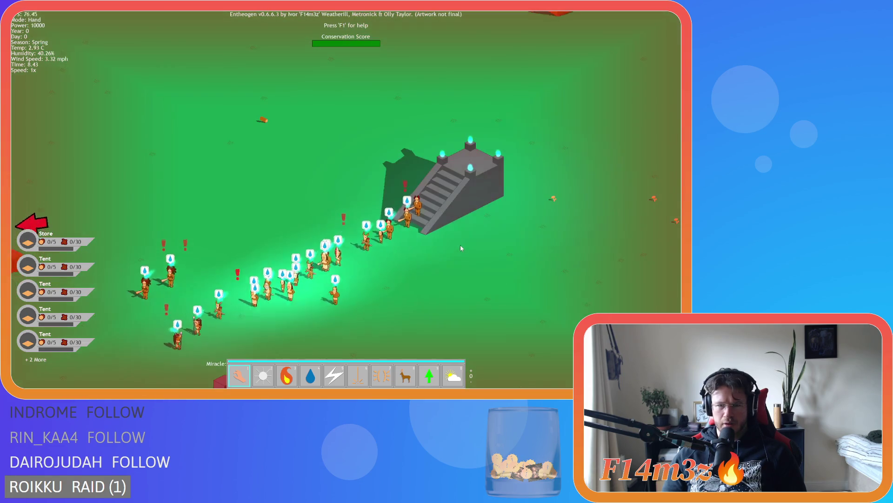
Step: Decline returning to the previous level and pan to the villagers climbing the portal tower
{"action": "key", "text": "Escape"}
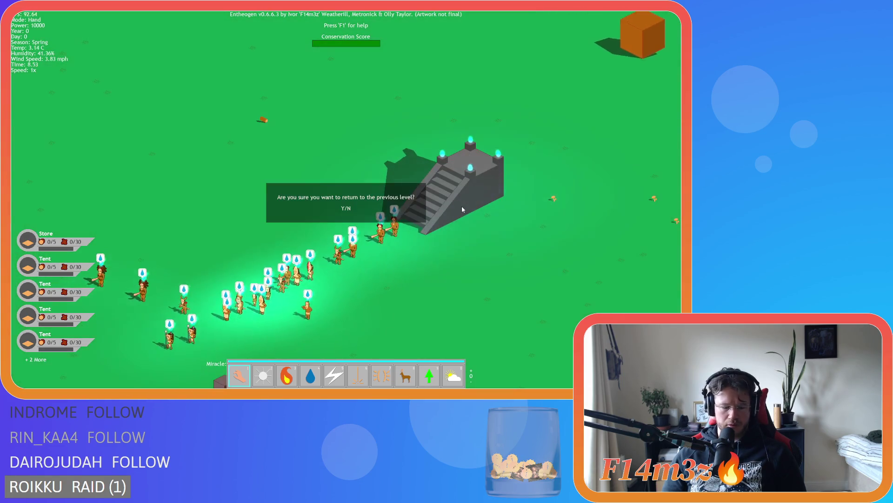
{"action": "key", "text": "n"}
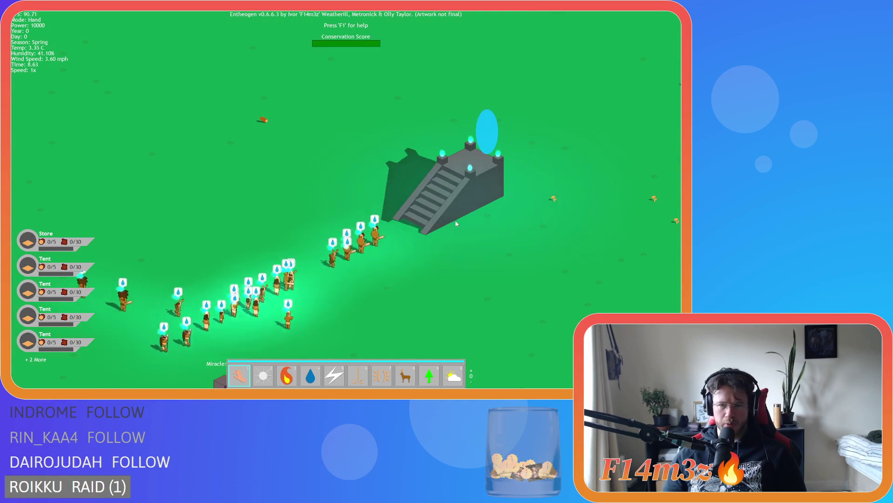
{"action": "key", "text": "a"}
{"action": "key", "text": "w"}
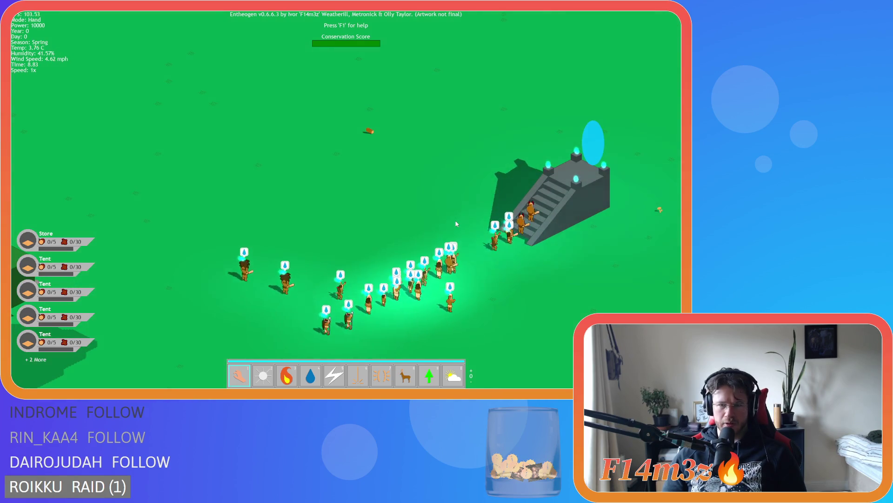
{"action": "key", "text": "s"}
{"action": "key", "text": "d"}
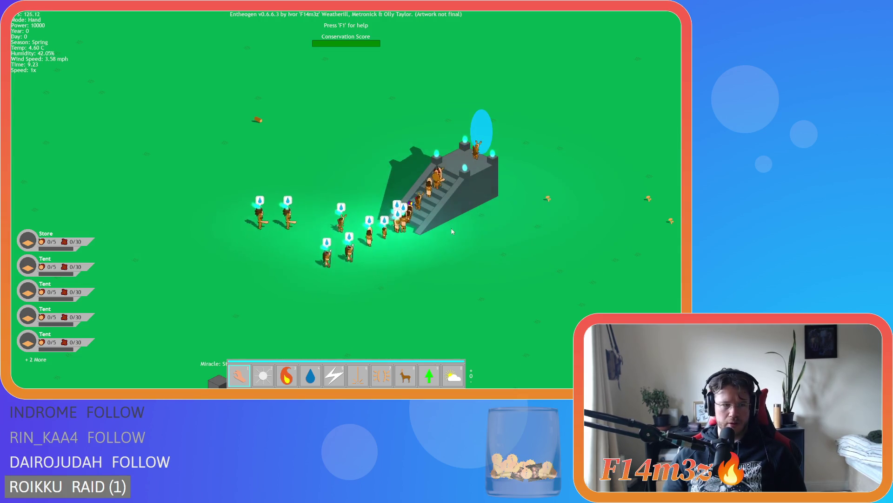
{"action": "key", "text": "d"}
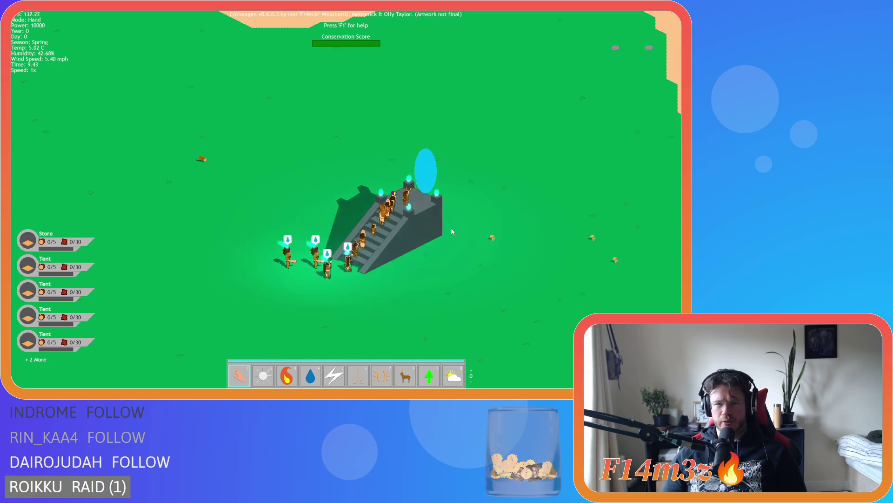
{"action": "key", "text": "d"}
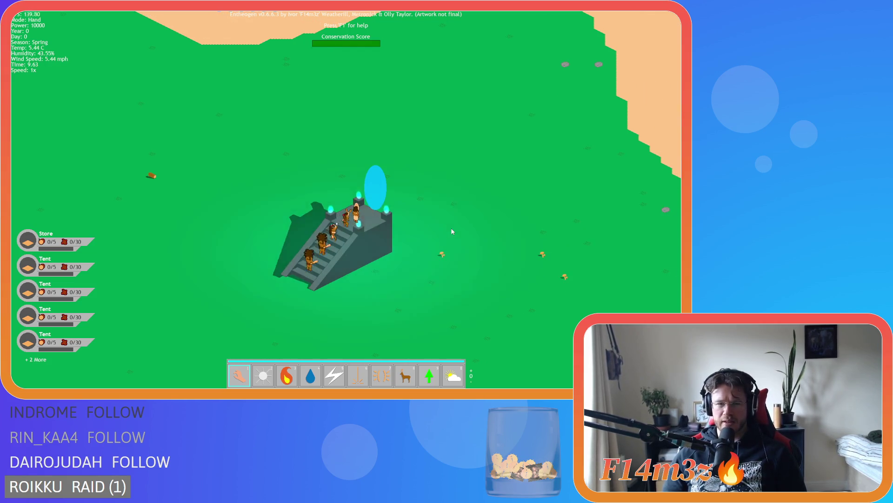
{"action": "scroll", "coordinate": [407, 235], "scroll_direction": "up", "scroll_amount": 3}
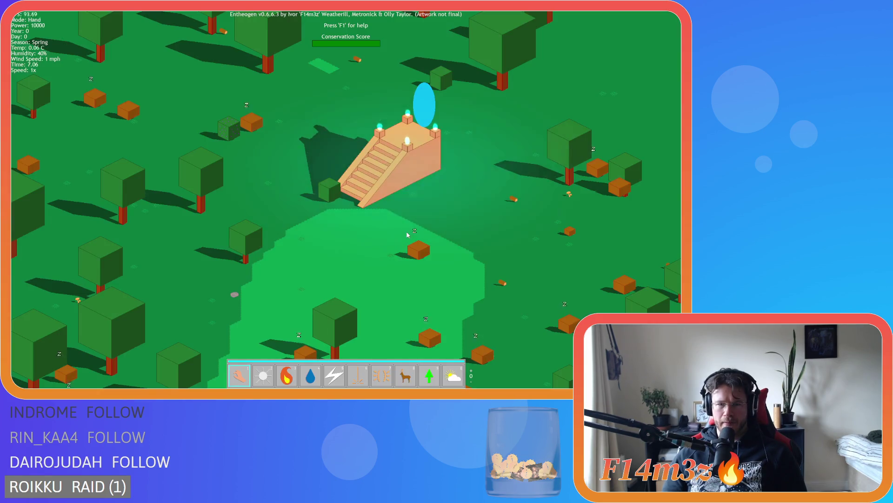
Step: Zoom and pan around the orange exit tower in the forest to check the arrival
{"action": "scroll", "coordinate": [407, 235], "scroll_direction": "up", "scroll_amount": 2}
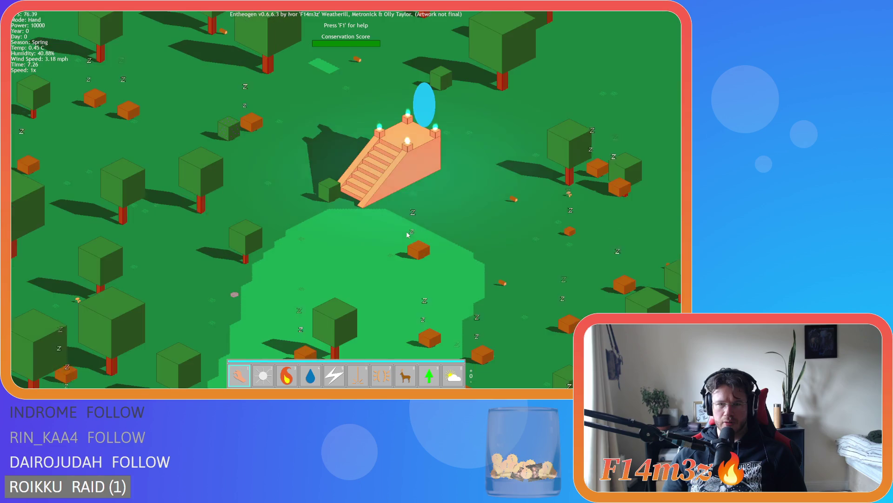
{"action": "scroll", "coordinate": [407, 235], "scroll_direction": "up", "scroll_amount": 2}
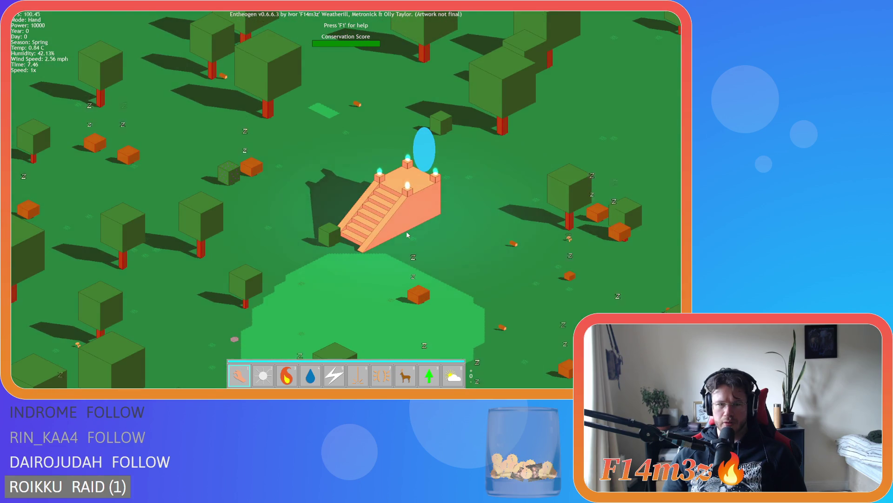
{"action": "scroll", "coordinate": [408, 235], "scroll_direction": "down", "scroll_amount": 3}
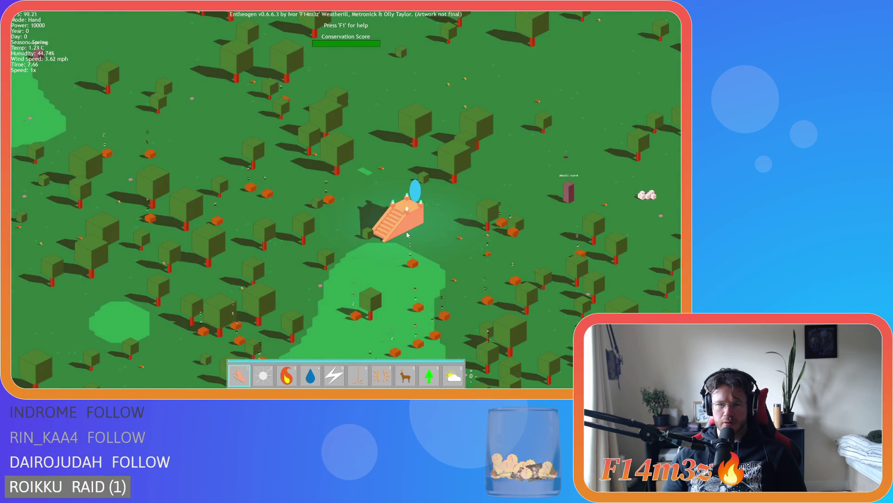
{"action": "scroll", "coordinate": [407, 235], "scroll_direction": "down", "scroll_amount": 2}
{"action": "key", "text": "d"}
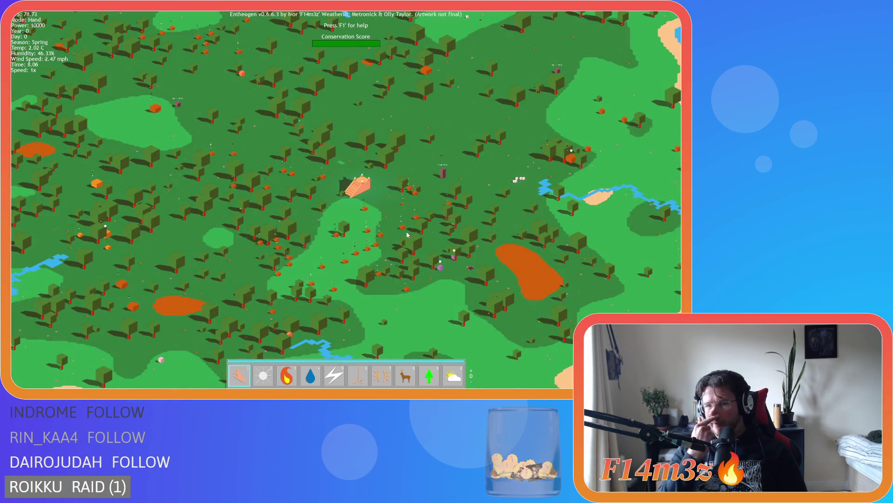
{"action": "scroll", "coordinate": [406, 231], "scroll_direction": "up", "scroll_amount": 3}
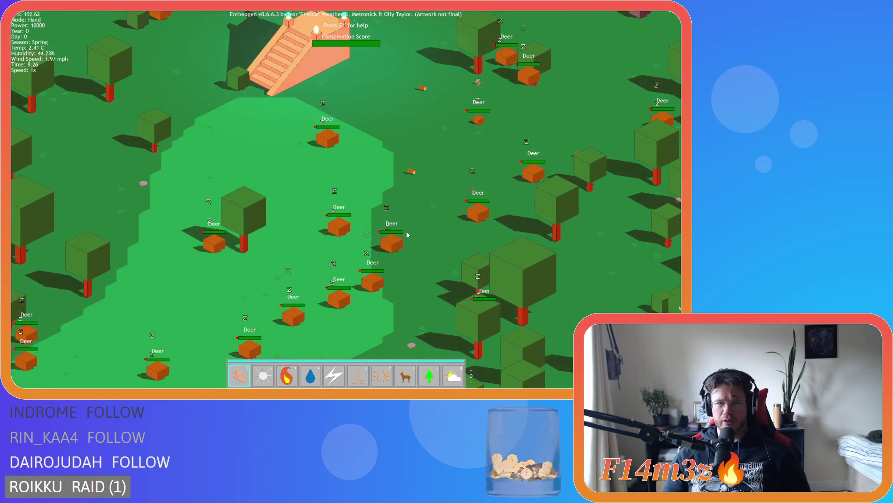
{"action": "scroll", "coordinate": [406, 231], "scroll_direction": "down", "scroll_amount": 1}
{"action": "scroll", "coordinate": [361, 216], "scroll_direction": "down", "scroll_amount": 2}
{"action": "scroll", "coordinate": [361, 217], "scroll_direction": "up", "scroll_amount": 3}
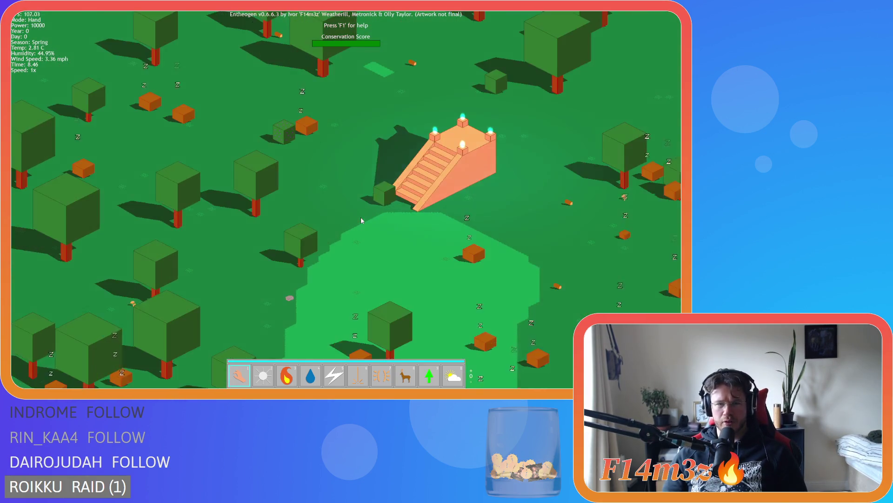
{"action": "scroll", "coordinate": [361, 216], "scroll_direction": "down", "scroll_amount": 1}
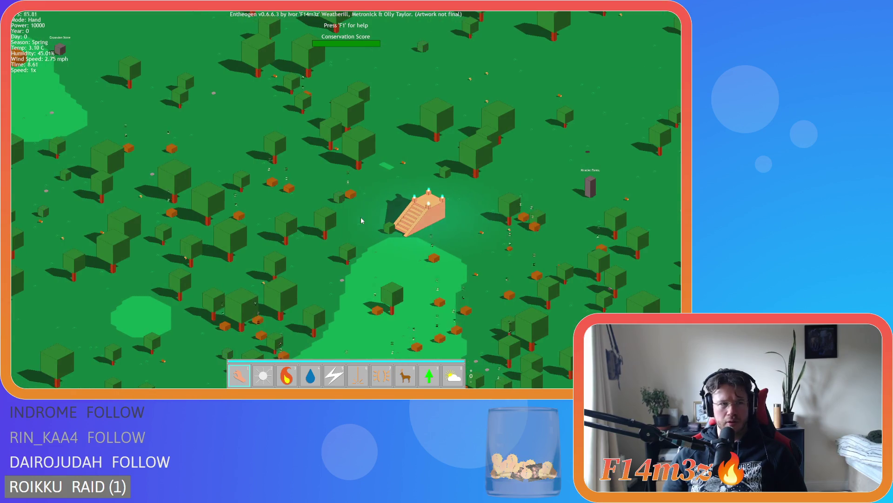
{"action": "key", "text": "Left"}
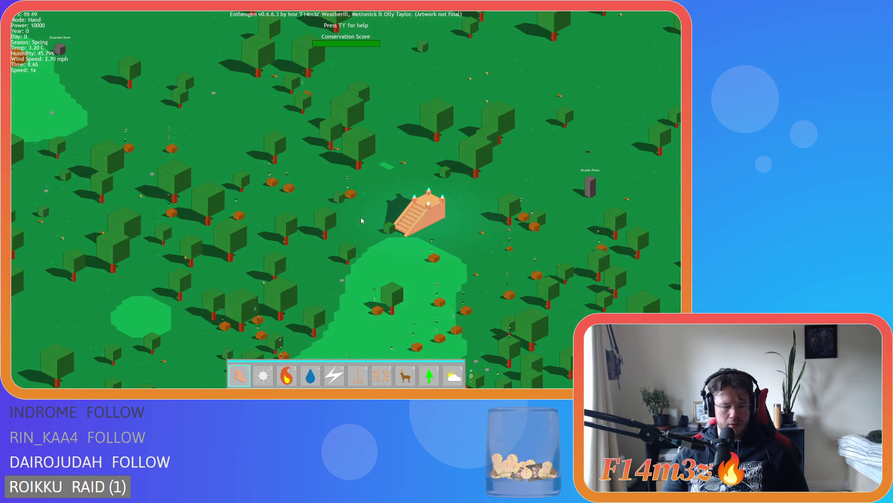
Step: Bring up the Tribe overview, showing 24 villagers with the follower marked Migrating
{"action": "key", "text": "t"}
{"action": "key", "text": "t"}
{"action": "scroll", "coordinate": [361, 220], "scroll_direction": "down", "scroll_amount": 3}
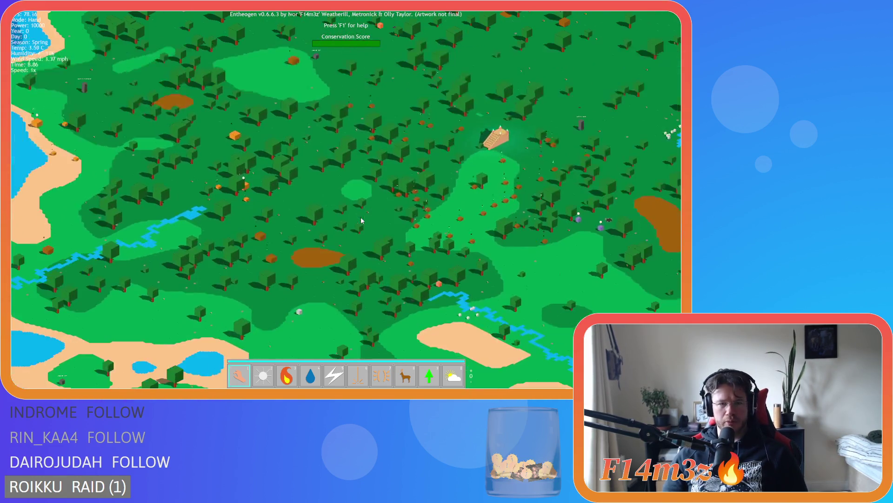
{"action": "scroll", "coordinate": [361, 220], "scroll_direction": "up", "scroll_amount": 2}
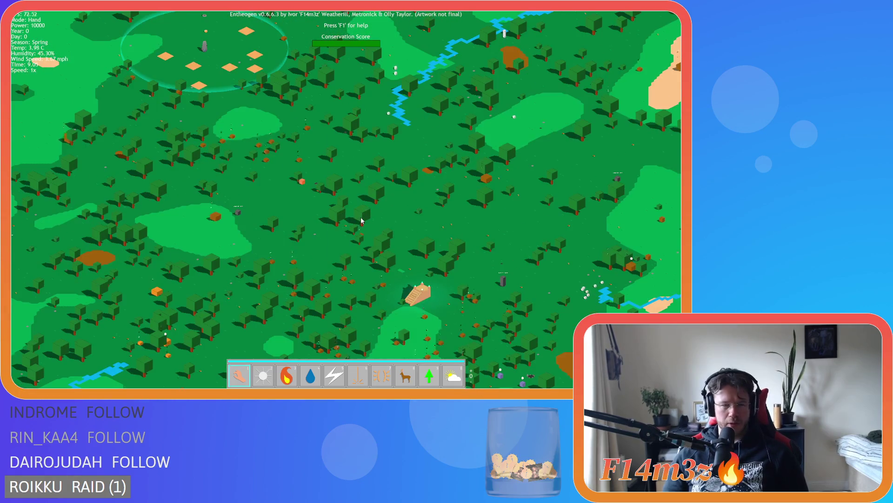
{"action": "scroll", "coordinate": [361, 220], "scroll_direction": "up", "scroll_amount": 2}
{"action": "key", "text": "t"}
{"action": "key", "text": "Left"}
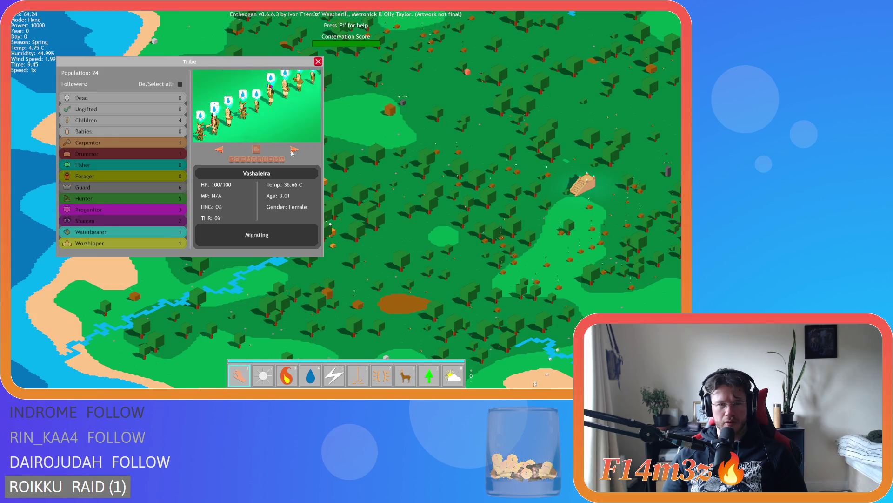
Step: Select all follower groups, page through three followers, and close the Tribe panel
{"action": "left_click", "coordinate": [180, 85]}
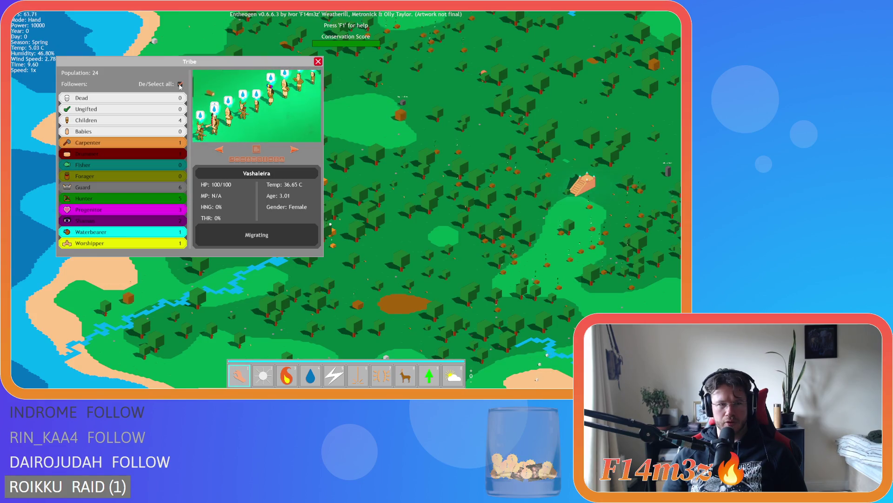
{"action": "left_click", "coordinate": [295, 150]}
{"action": "left_click", "coordinate": [295, 150]}
{"action": "left_click", "coordinate": [295, 149]}
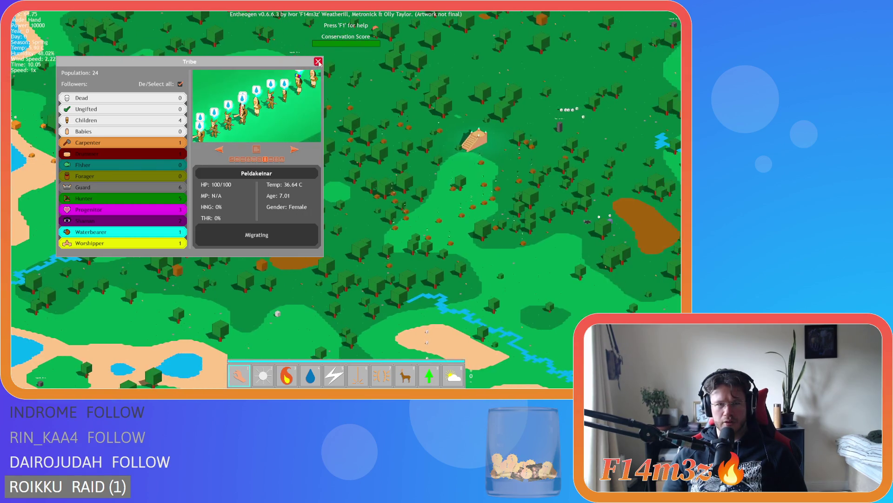
{"action": "left_click", "coordinate": [319, 61]}
Step: Pan across the forest to the migrating tribe, then quit the game back to GameMaker
{"action": "scroll", "coordinate": [350, 171], "scroll_direction": "down", "scroll_amount": 5}
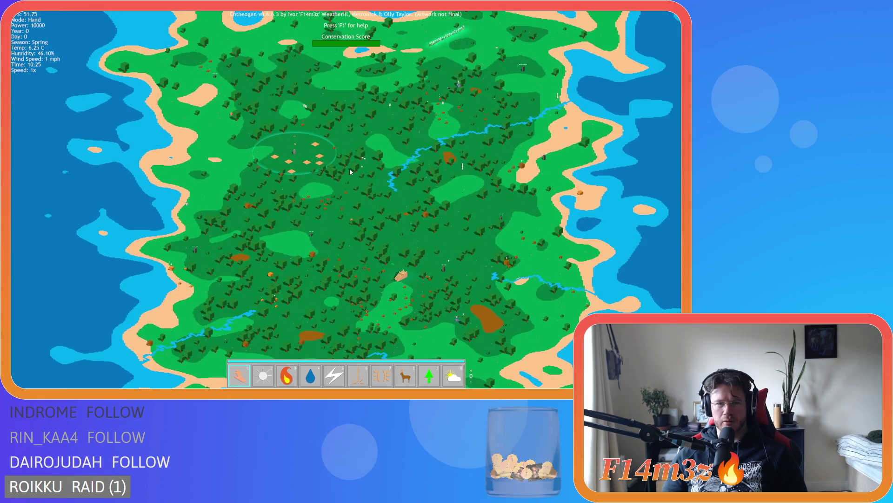
{"action": "scroll", "coordinate": [350, 168], "scroll_direction": "up", "scroll_amount": 5}
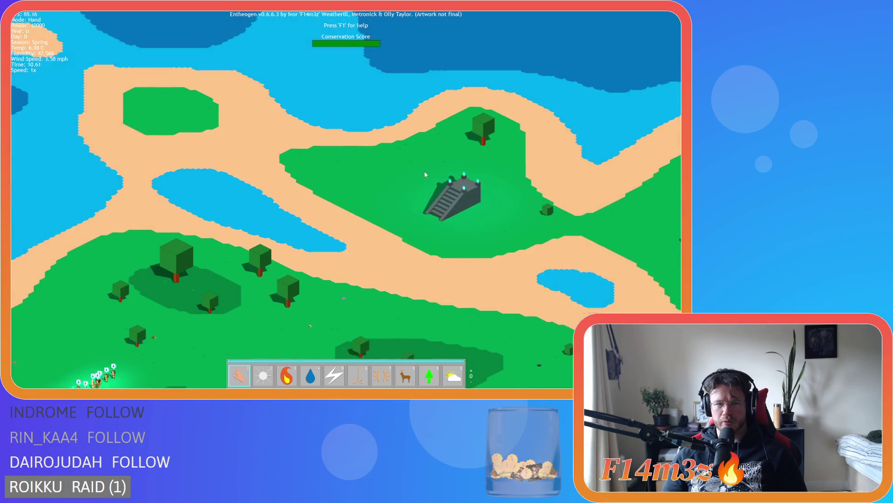
{"action": "key", "text": "s"}
{"action": "key", "text": "a"}
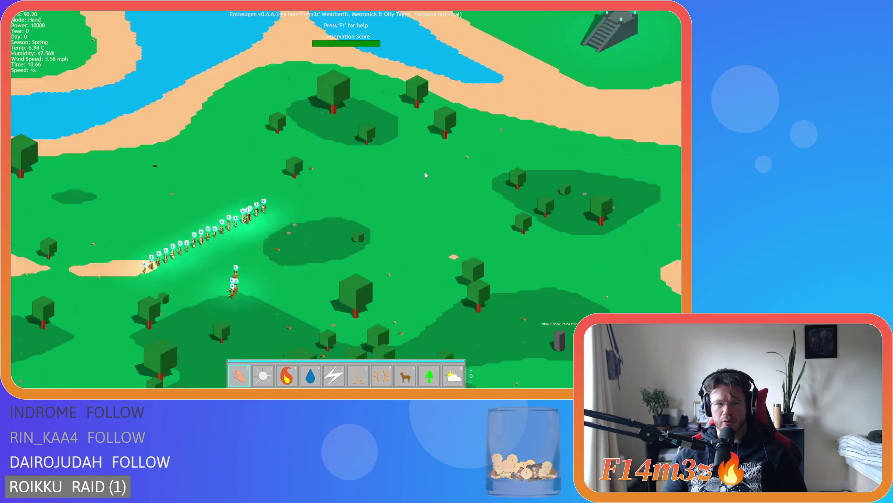
{"action": "scroll", "coordinate": [418, 167], "scroll_direction": "up", "scroll_amount": 3}
{"action": "scroll", "coordinate": [373, 182], "scroll_direction": "up", "scroll_amount": 2}
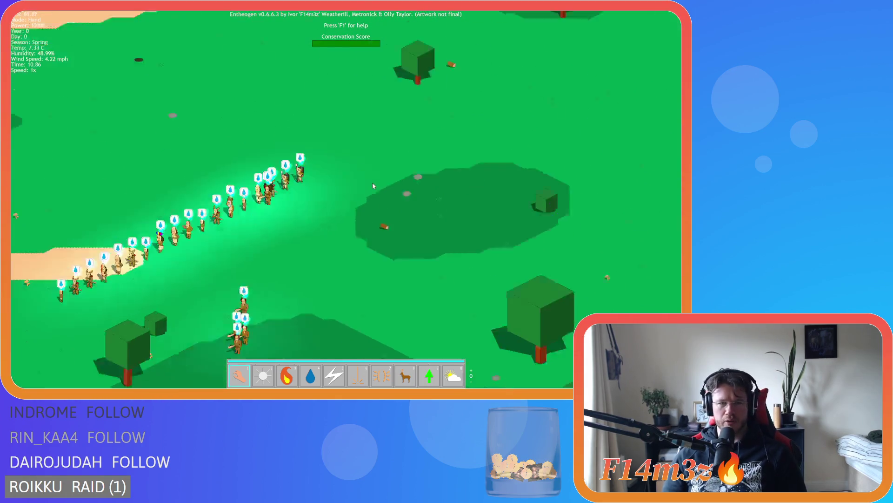
{"action": "scroll", "coordinate": [372, 182], "scroll_direction": "down", "scroll_amount": 5}
{"action": "key", "text": "s"}
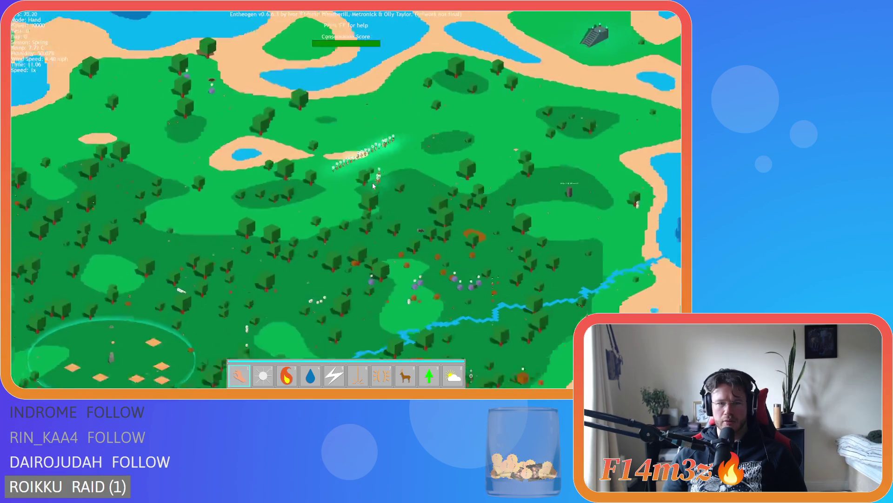
{"action": "key", "text": "w"}
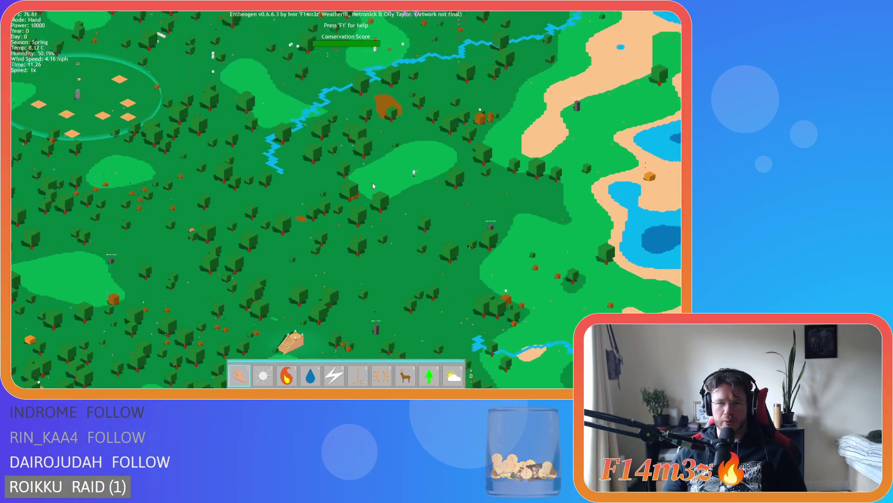
{"action": "key", "text": "Escape"}
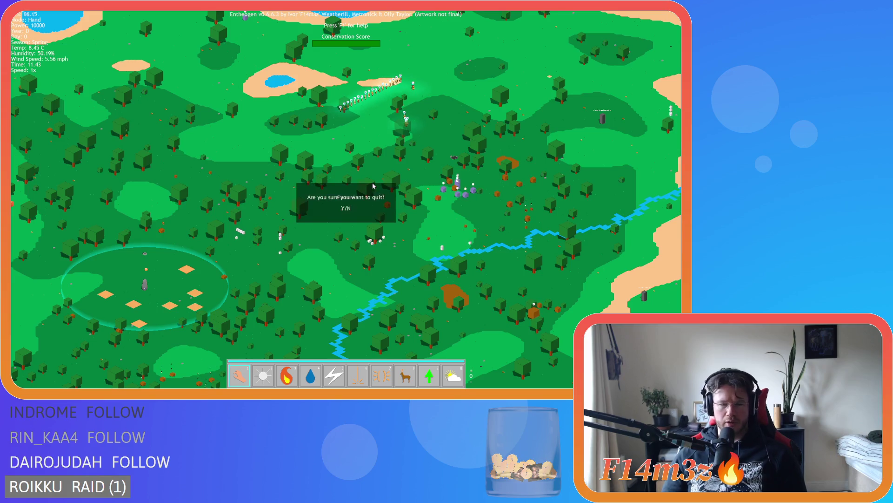
{"action": "key", "text": "y"}
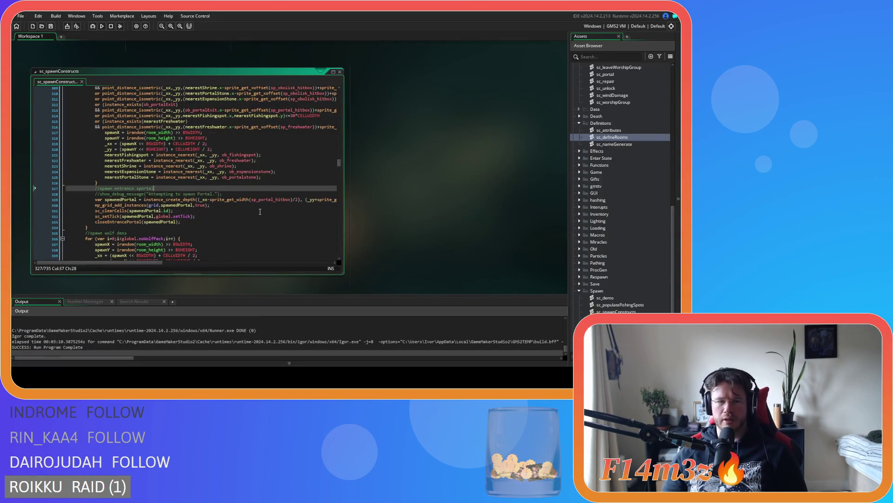
Step: Scroll to ob_loader's Step event code, expand the Game scripts folder, and open sc_relocate
{"action": "scroll", "coordinate": [523, 214], "scroll_direction": "up", "scroll_amount": 5}
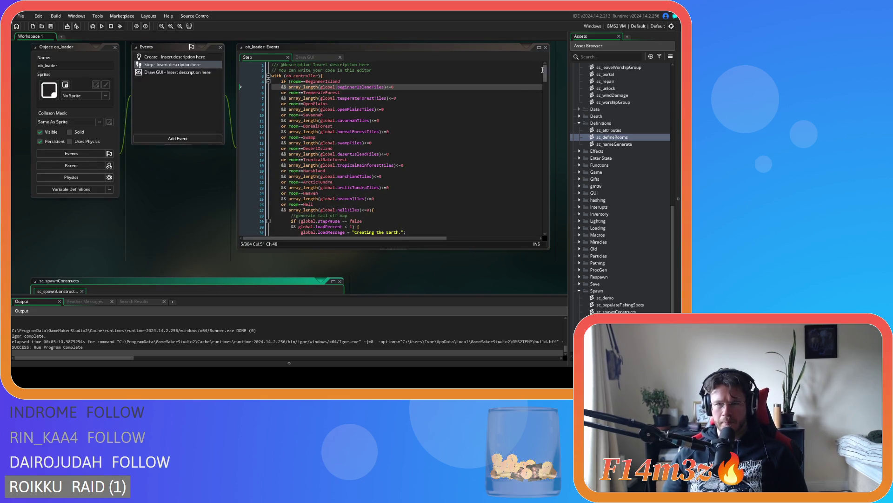
{"action": "scroll", "coordinate": [542, 70], "scroll_direction": "down", "scroll_amount": 5}
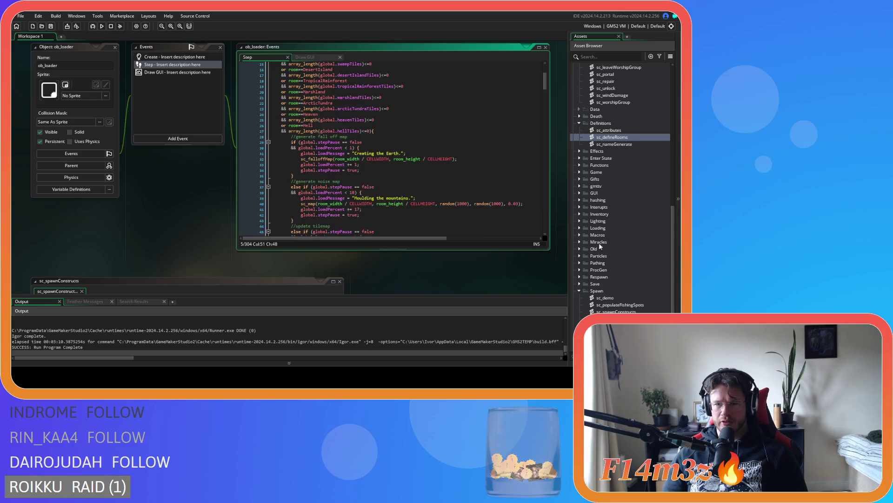
{"action": "scroll", "coordinate": [627, 179], "scroll_direction": "up", "scroll_amount": 3}
{"action": "scroll", "coordinate": [626, 177], "scroll_direction": "down", "scroll_amount": 3}
{"action": "scroll", "coordinate": [626, 179], "scroll_direction": "down", "scroll_amount": 2}
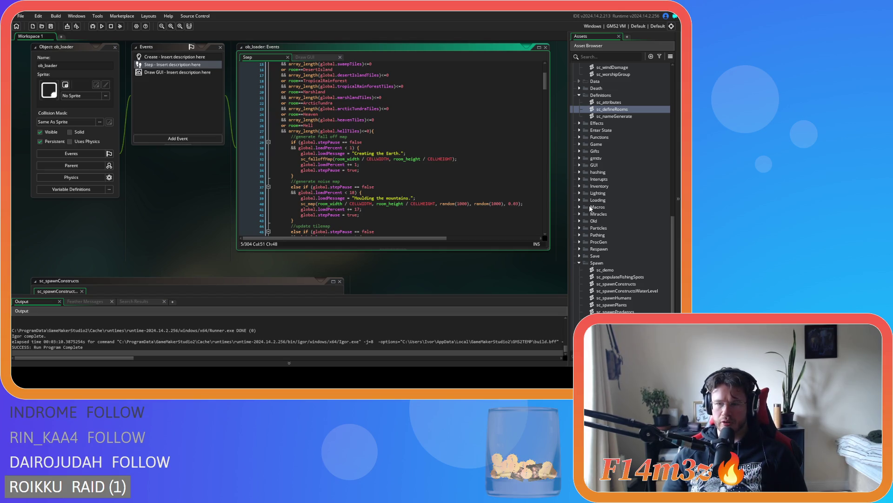
{"action": "scroll", "coordinate": [590, 208], "scroll_direction": "up", "scroll_amount": 4}
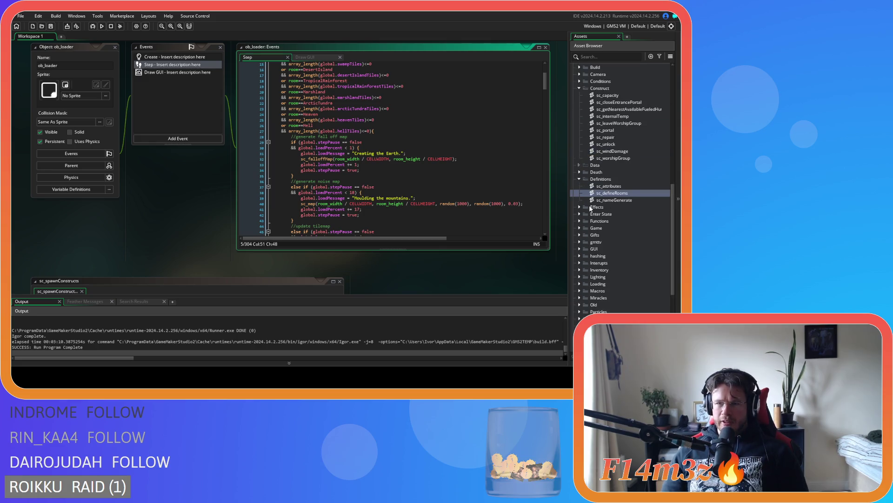
{"action": "left_click", "coordinate": [580, 228]}
{"action": "scroll", "coordinate": [583, 229], "scroll_direction": "down", "scroll_amount": 5}
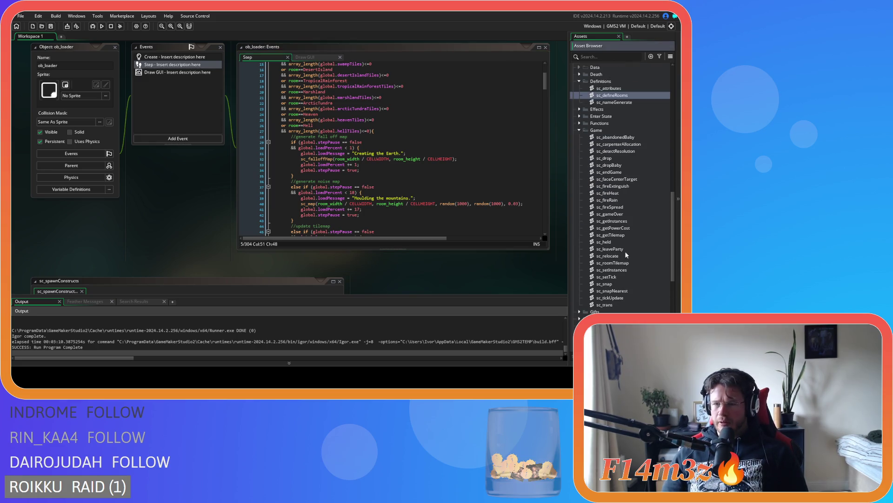
{"action": "double_click", "coordinate": [607, 256]}
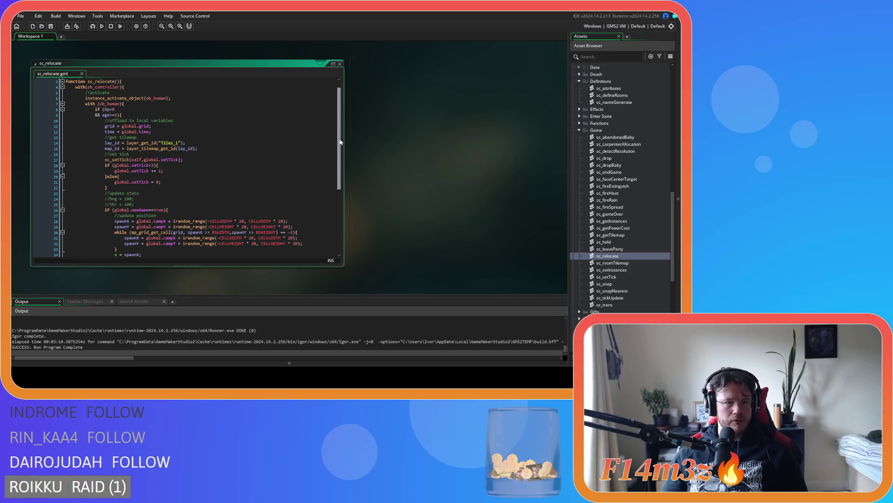
Step: Scroll through sc_relocate's code and place the caret at the previousLevel room check on line 38
{"action": "scroll", "coordinate": [339, 149], "scroll_direction": "down", "scroll_amount": 2}
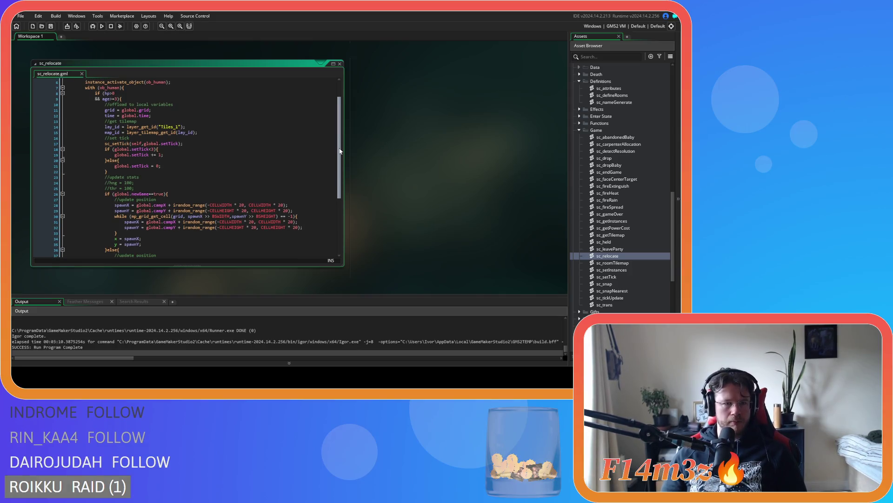
{"action": "left_click_drag", "start_coordinate": [341, 150], "coordinate": [333, 208]}
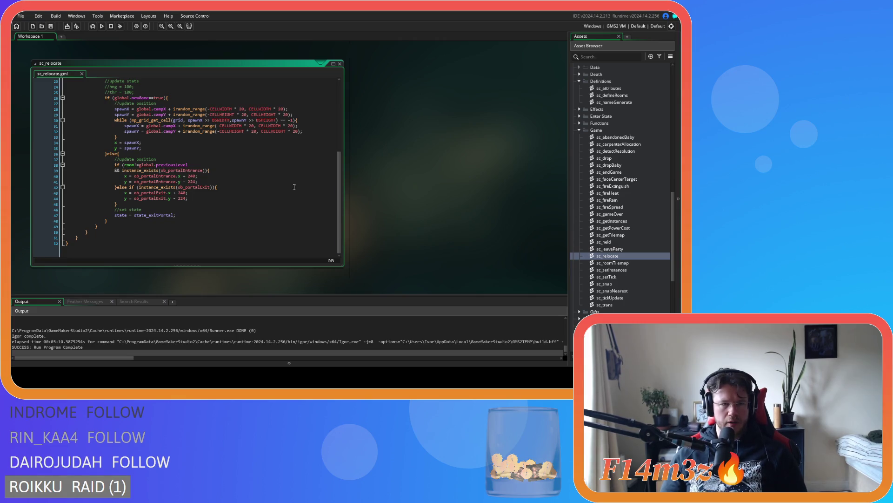
{"action": "left_click", "coordinate": [223, 159]}
{"action": "key", "text": "Down"}
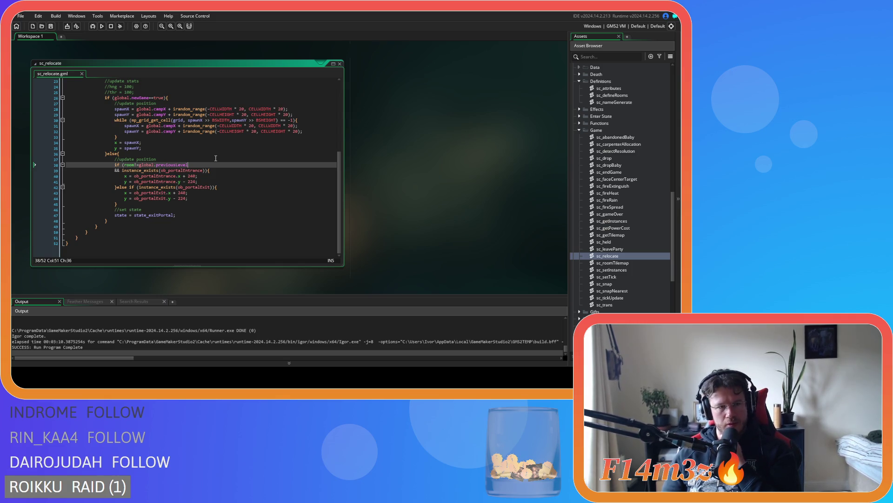
{"action": "scroll", "coordinate": [215, 158], "scroll_direction": "up", "scroll_amount": 3}
{"action": "scroll", "coordinate": [664, 189], "scroll_direction": "up", "scroll_amount": 8}
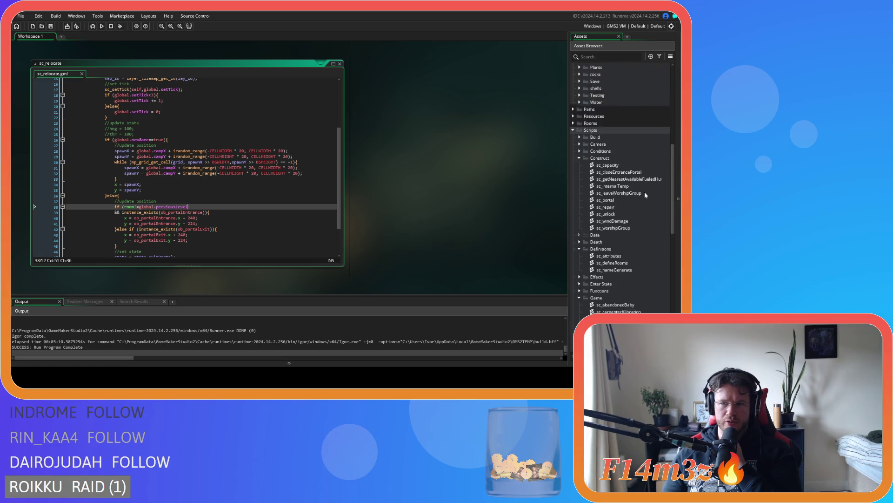
{"action": "scroll", "coordinate": [644, 191], "scroll_direction": "up", "scroll_amount": 10}
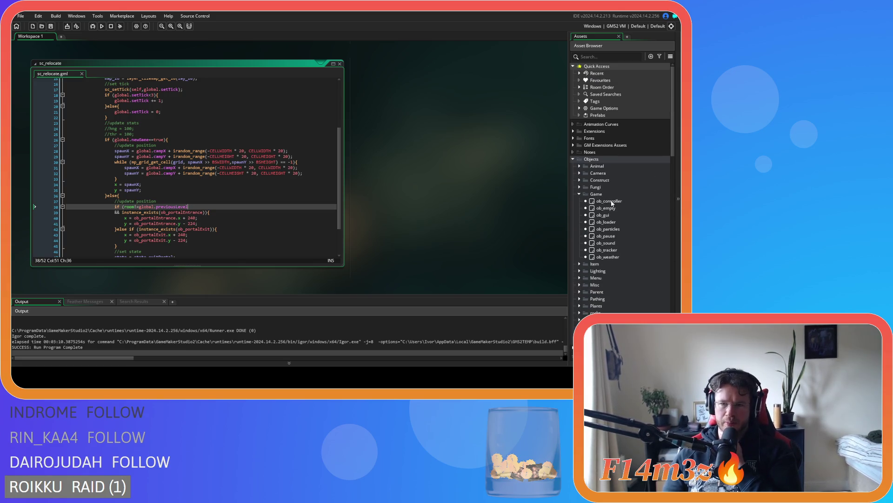
{"action": "scroll", "coordinate": [241, 168], "scroll_direction": "up", "scroll_amount": 5}
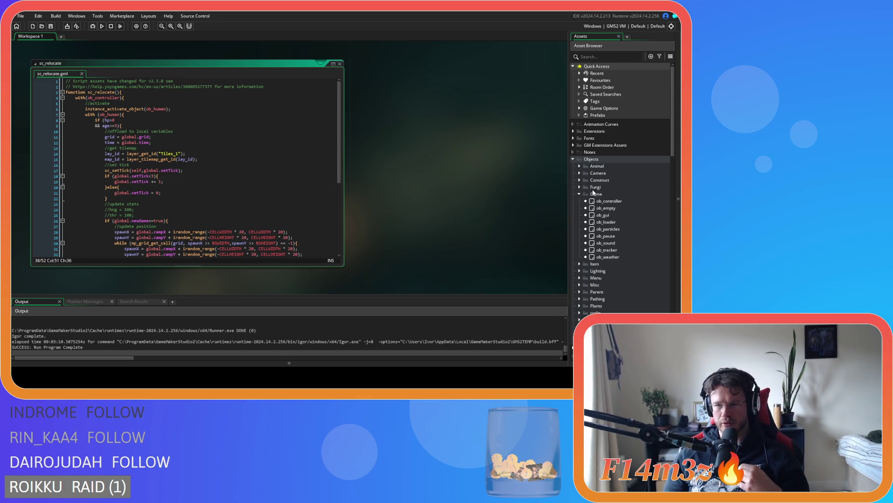
Step: Open ob_loader's Step event and scroll to the sc_relocate() call that relocates humans
{"action": "left_click", "coordinate": [578, 169]}
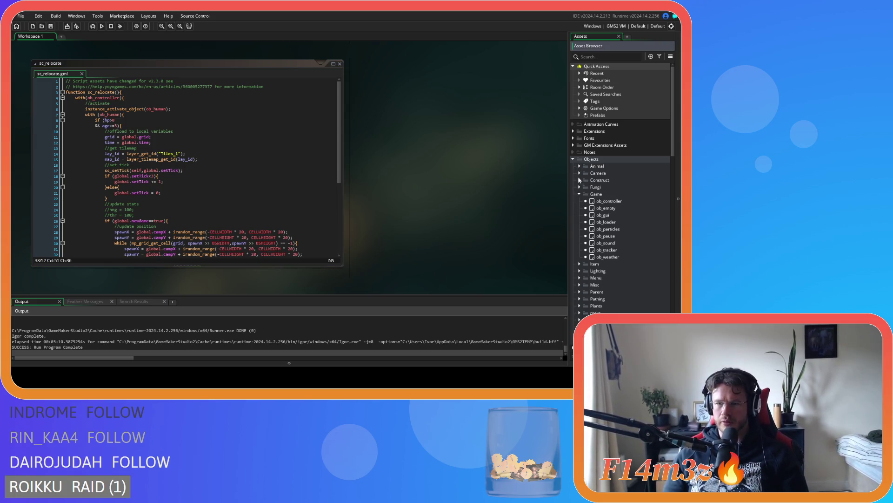
{"action": "double_click", "coordinate": [606, 222]}
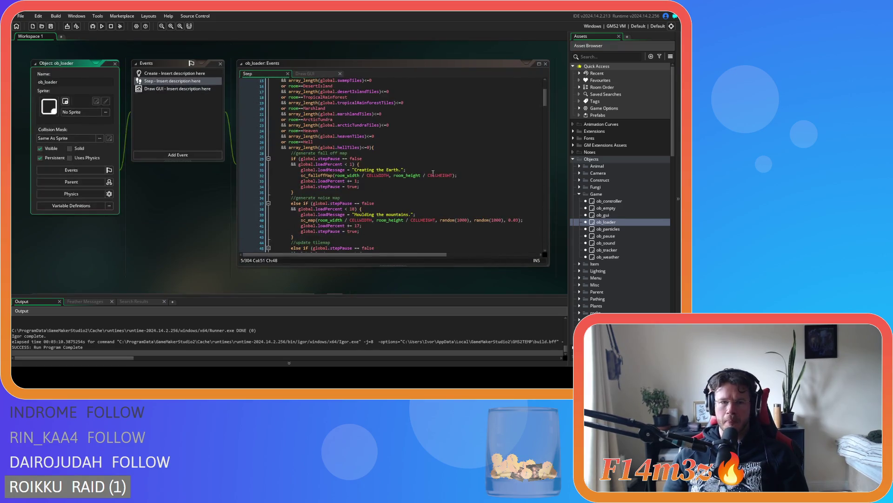
{"action": "left_click_drag", "start_coordinate": [544, 98], "coordinate": [542, 162]}
{"action": "left_click", "coordinate": [475, 166]}
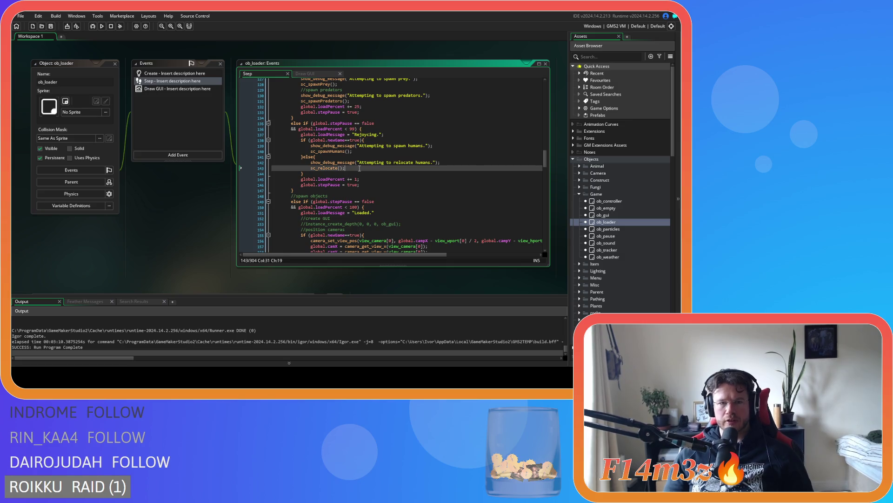
{"action": "scroll", "coordinate": [475, 163], "scroll_direction": "down", "scroll_amount": 2}
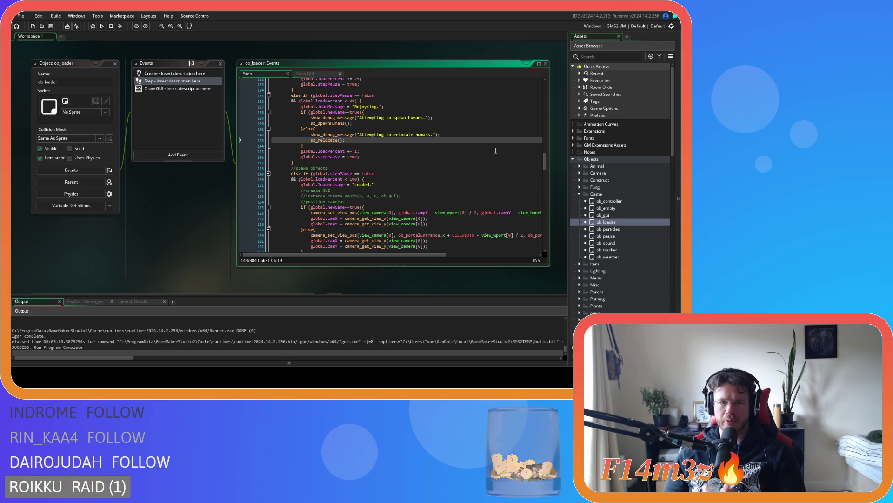
{"action": "mouse_move", "coordinate": [545, 158]}
{"action": "left_mouse_down"}
{"action": "mouse_move", "coordinate": [546, 167]}
{"action": "mouse_move", "coordinate": [545, 159]}
{"action": "left_mouse_up"}
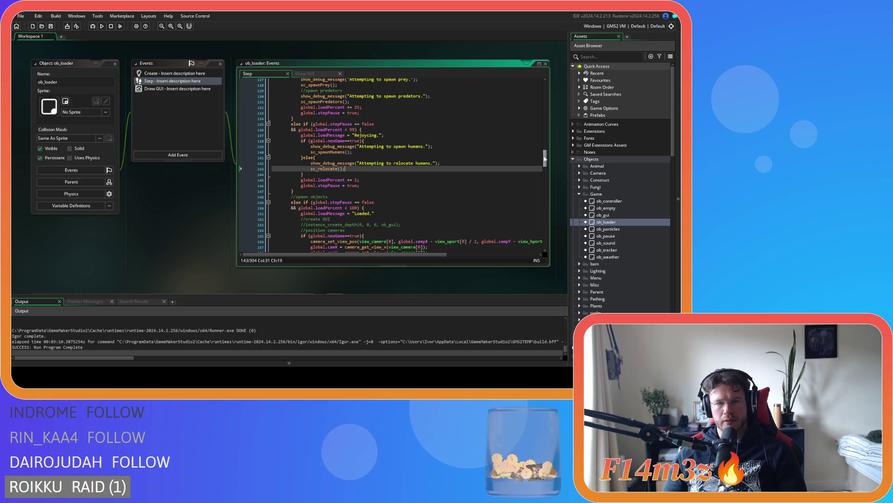
{"action": "mouse_move", "coordinate": [545, 159]}
{"action": "left_mouse_down"}
{"action": "mouse_move", "coordinate": [540, 244]}
{"action": "mouse_move", "coordinate": [538, 210]}
{"action": "left_mouse_up"}
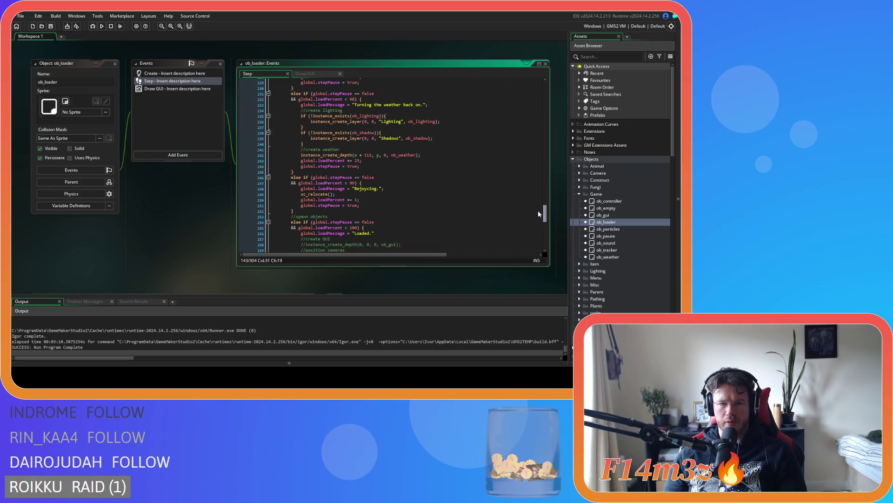
{"action": "scroll", "coordinate": [422, 197], "scroll_direction": "down", "scroll_amount": 10}
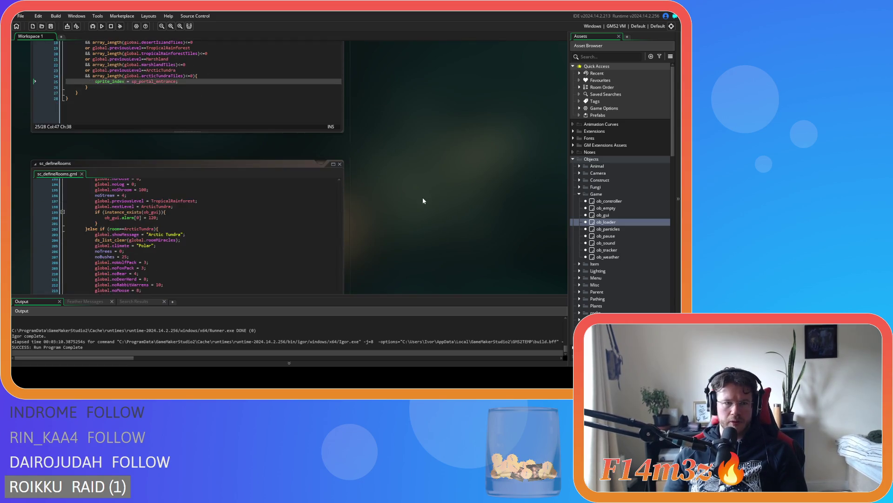
Step: Add an enter parameter to the sc_relocate() function definition on line 3
{"action": "scroll", "coordinate": [423, 199], "scroll_direction": "down", "scroll_amount": 10}
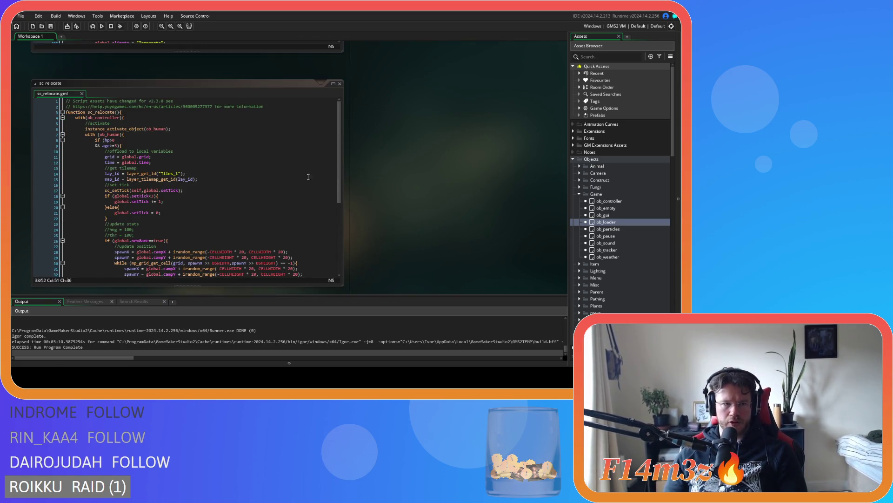
{"action": "left_click", "coordinate": [117, 112]}
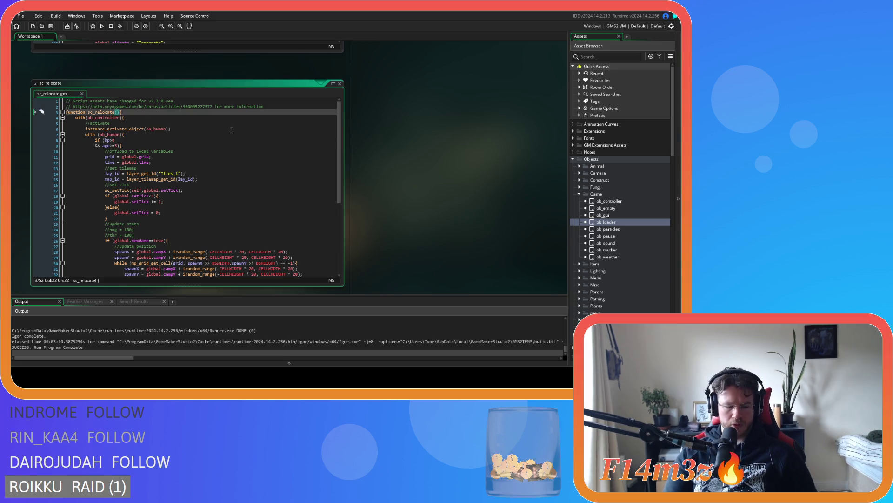
{"action": "type", "text": "enter"}
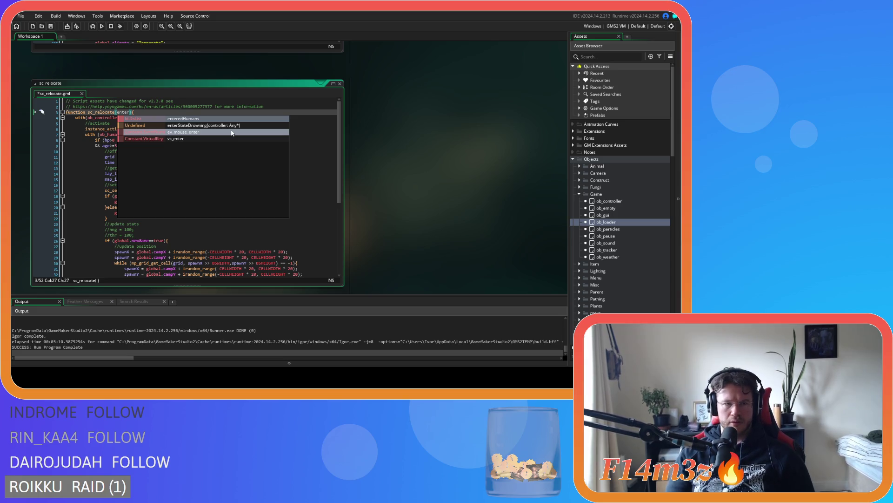
{"action": "left_click", "coordinate": [88, 140]}
Step: Scroll down and select the room condition on lines 38–39
{"action": "scroll", "coordinate": [136, 152], "scroll_direction": "down", "scroll_amount": 5}
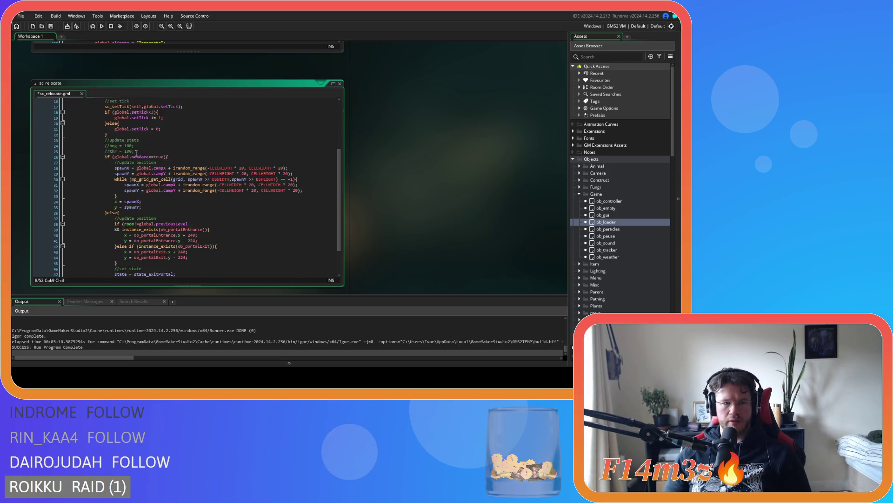
{"action": "scroll", "coordinate": [172, 185], "scroll_direction": "up", "scroll_amount": 2}
{"action": "scroll", "coordinate": [224, 199], "scroll_direction": "up", "scroll_amount": 2}
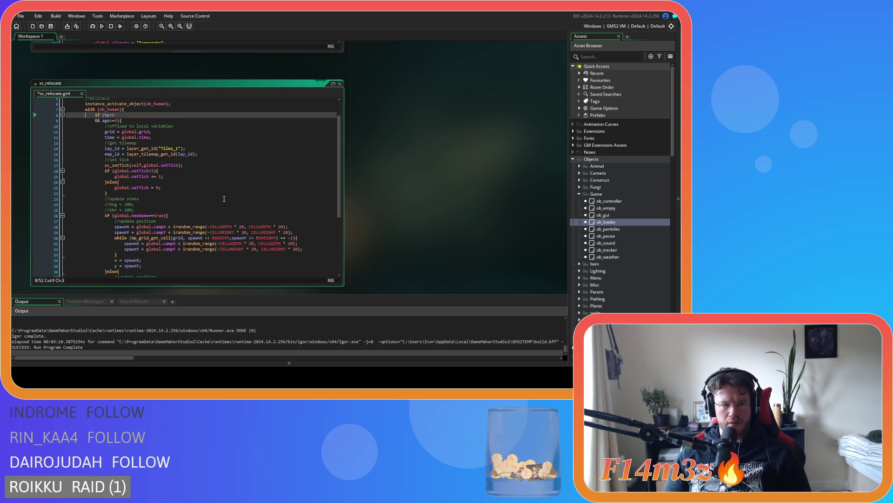
{"action": "scroll", "coordinate": [204, 191], "scroll_direction": "up", "scroll_amount": 1}
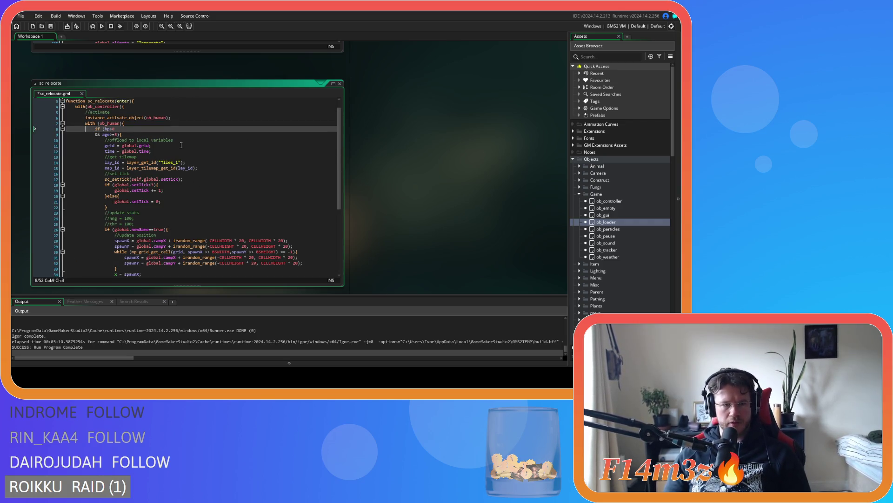
{"action": "scroll", "coordinate": [181, 145], "scroll_direction": "down", "scroll_amount": 1}
{"action": "scroll", "coordinate": [181, 144], "scroll_direction": "down", "scroll_amount": 5}
{"action": "scroll", "coordinate": [177, 158], "scroll_direction": "up", "scroll_amount": 5}
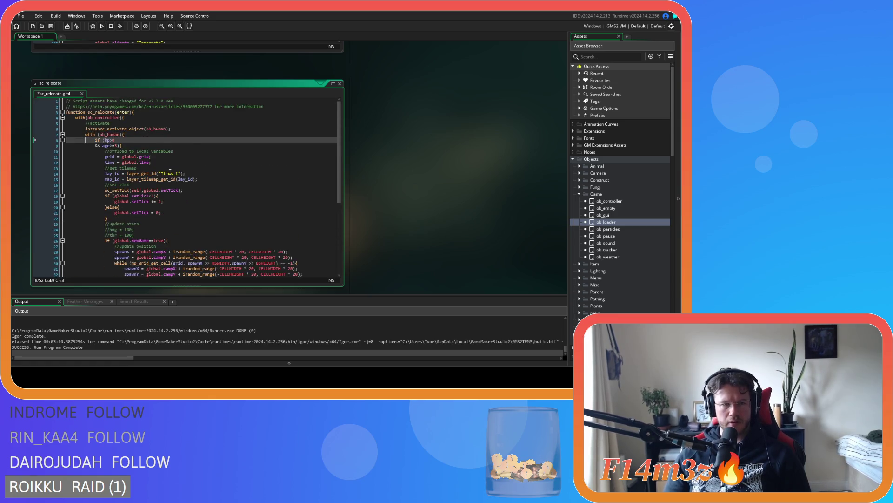
{"action": "scroll", "coordinate": [170, 172], "scroll_direction": "down", "scroll_amount": 5}
{"action": "scroll", "coordinate": [170, 172], "scroll_direction": "down", "scroll_amount": 2}
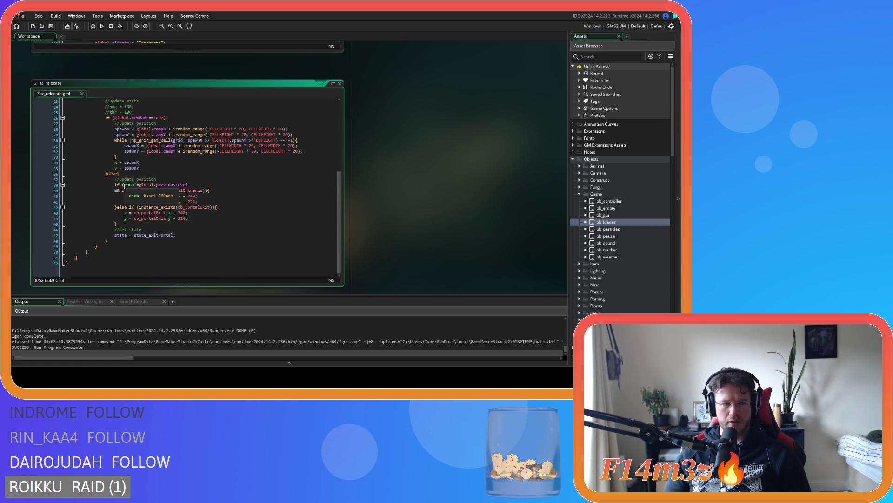
{"action": "left_click_drag", "start_coordinate": [124, 185], "coordinate": [208, 193]}
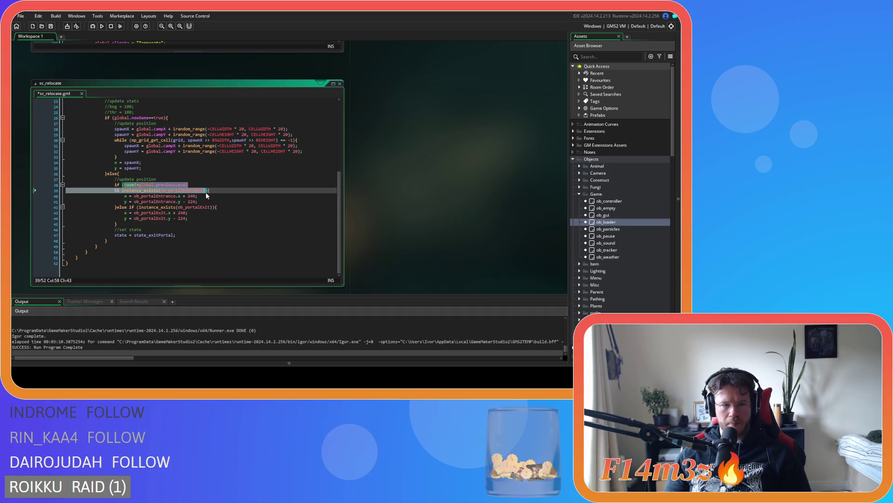
Step: Replace the room condition with enter==true and select the ob_portalExit instance_exists check
{"action": "type", "text": "enter--"}
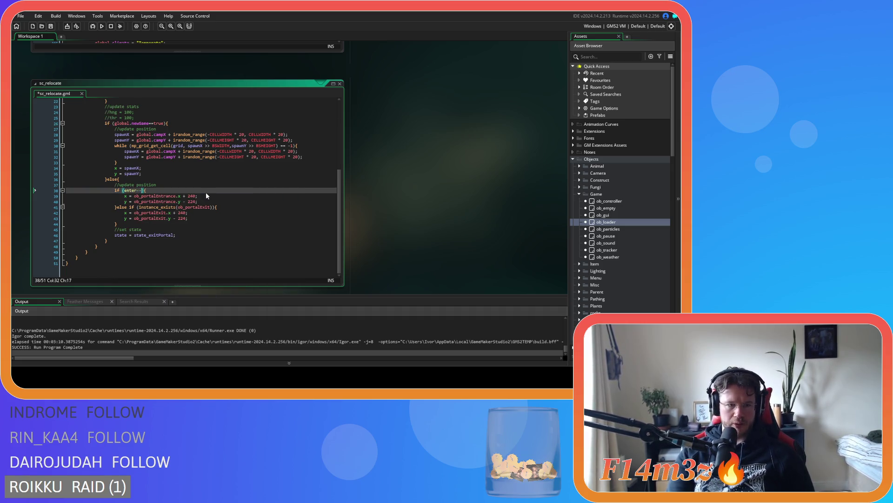
{"action": "type", "text": "true"}
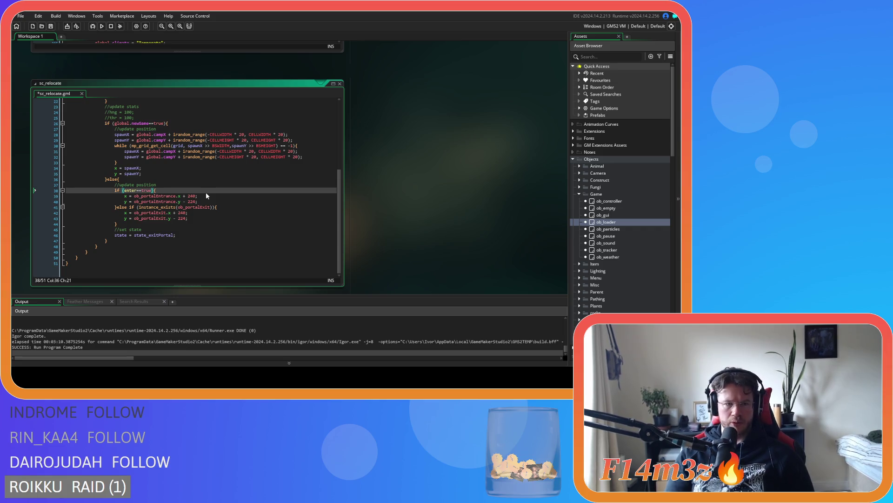
{"action": "left_click", "coordinate": [124, 196]}
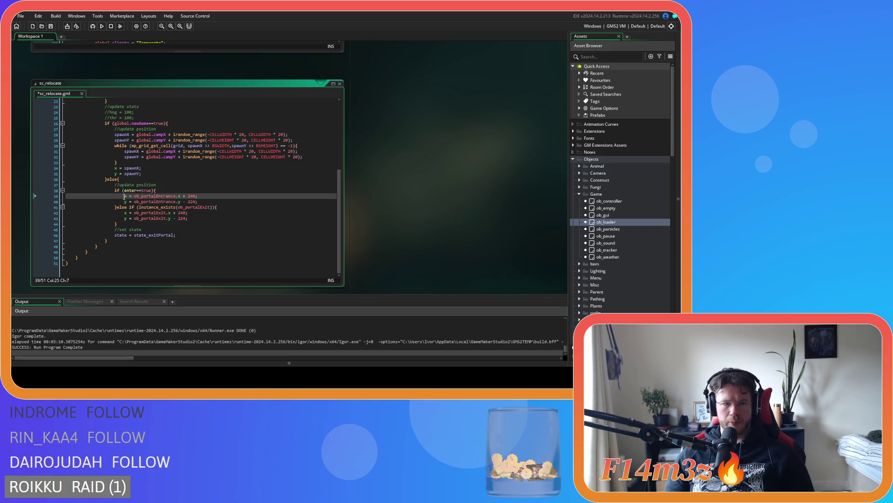
{"action": "left_click_drag", "start_coordinate": [125, 196], "coordinate": [198, 201]}
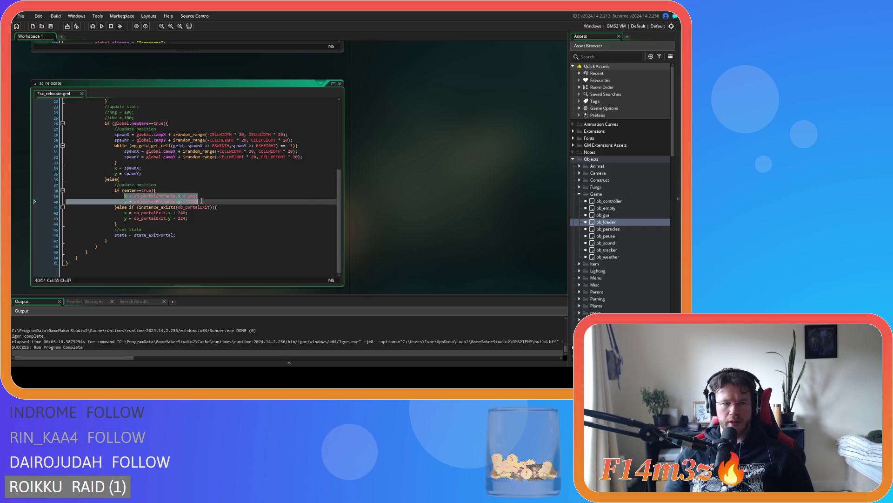
{"action": "left_click", "coordinate": [150, 201]}
{"action": "left_click", "coordinate": [154, 190]}
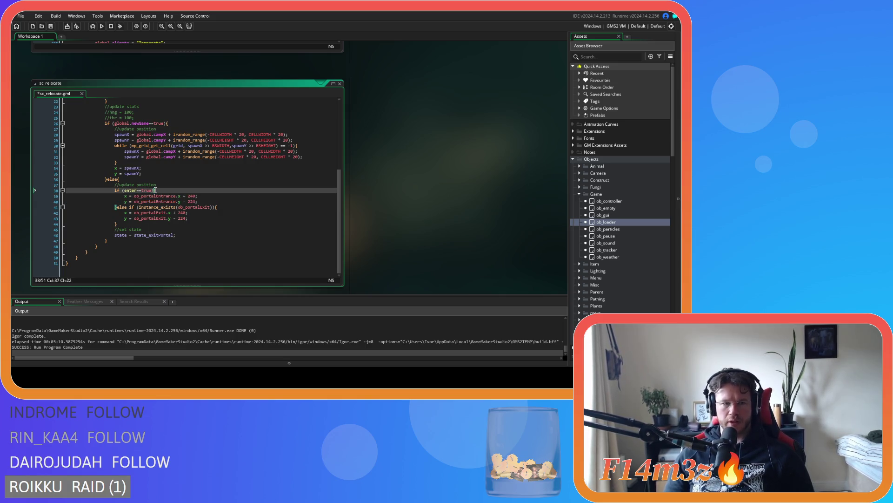
{"action": "key", "text": "Left"}
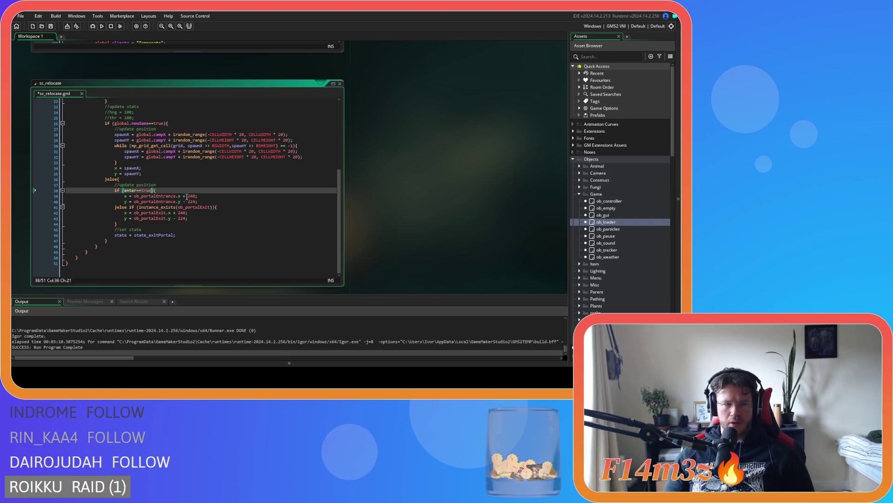
{"action": "left_click", "coordinate": [177, 191]}
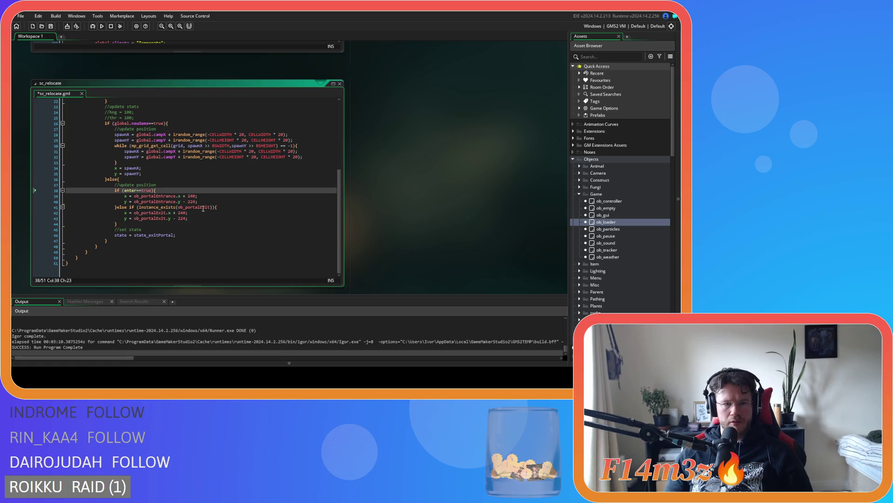
{"action": "mouse_move", "coordinate": [208, 207]}
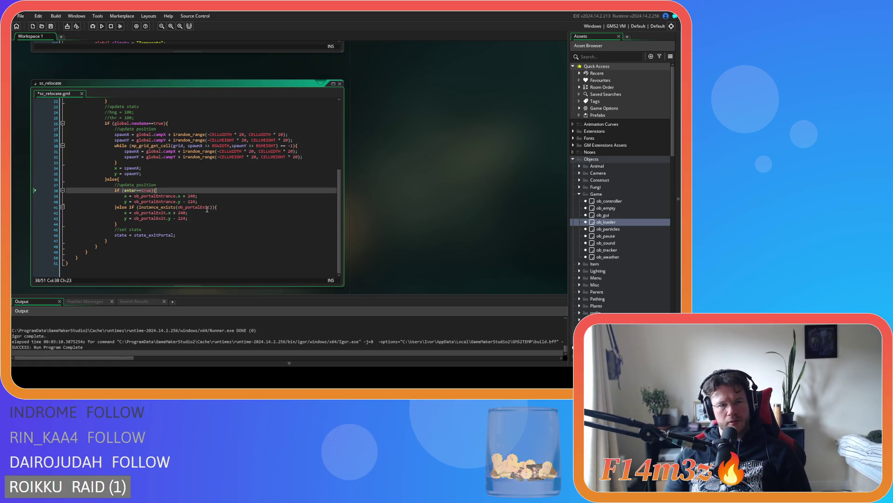
{"action": "left_click_drag", "start_coordinate": [214, 208], "coordinate": [130, 213]}
{"action": "key", "text": "ctrl+c"}
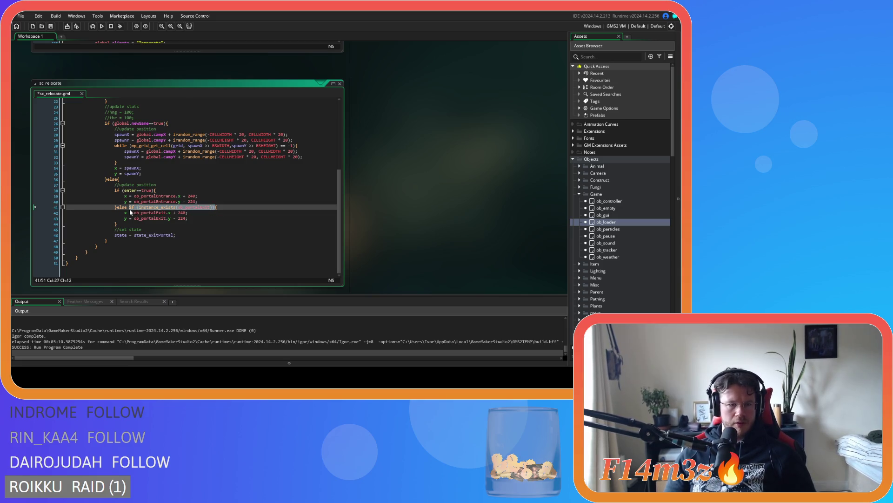
Step: Move the instance_exists check into the enter branch and indent the entrance position lines under it
{"action": "key", "text": "BackSpace"}
{"action": "key", "text": "BackSpace"}
{"action": "left_click", "coordinate": [177, 193]}
{"action": "key", "text": "Return"}
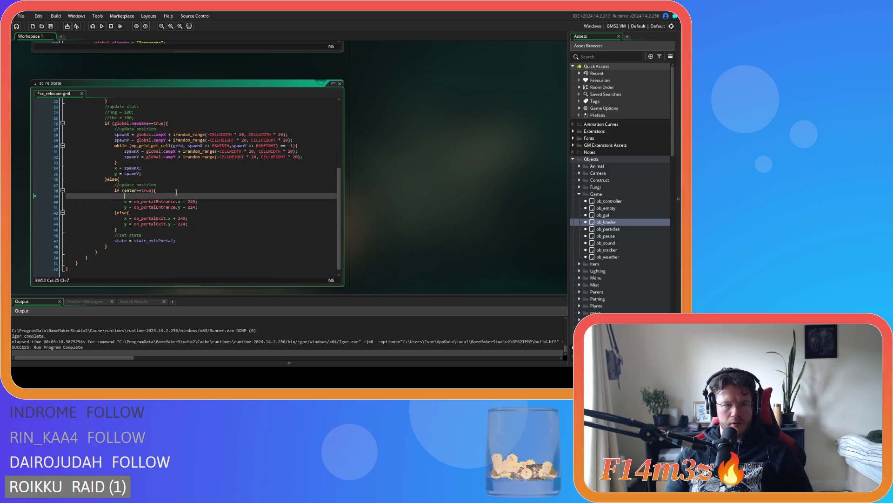
{"action": "key", "text": "ctrl+v"}
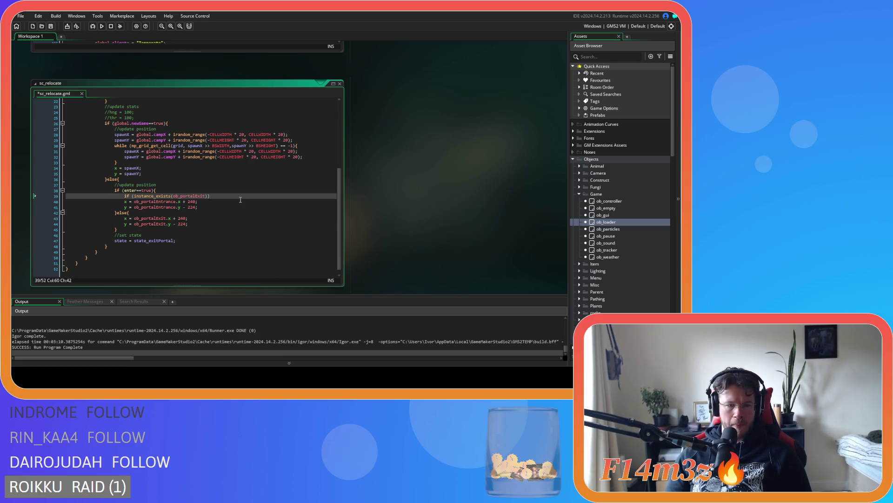
{"action": "left_click", "coordinate": [142, 203]}
{"action": "key", "text": "Home"}
{"action": "key", "text": "Tab"}
{"action": "left_click", "coordinate": [141, 210]}
{"action": "key", "text": "Home"}
{"action": "key", "text": "Tab"}
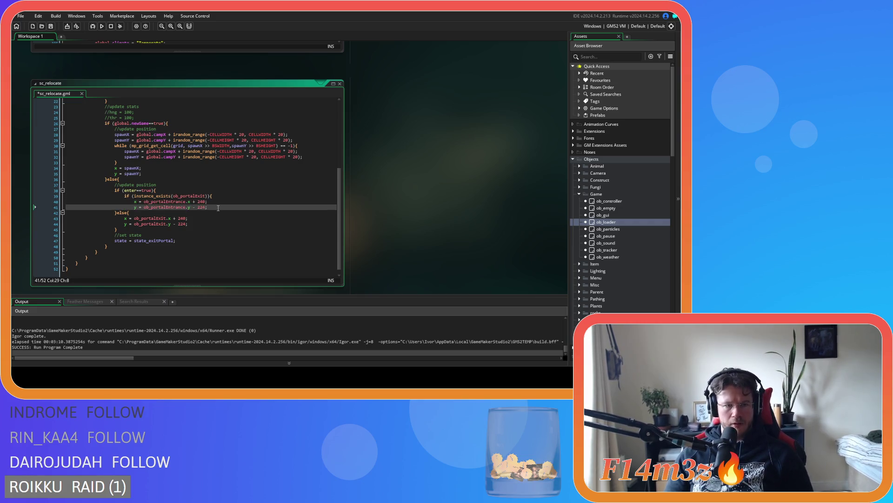
{"action": "left_click", "coordinate": [218, 208]}
{"action": "key", "text": "Return"}
{"action": "type", "text": "}"}
Step: Wrap the else branch's exit position lines in if (instance_exists(ob_portalExit)) { }
{"action": "left_click", "coordinate": [125, 226]}
{"action": "left_click", "coordinate": [138, 219]}
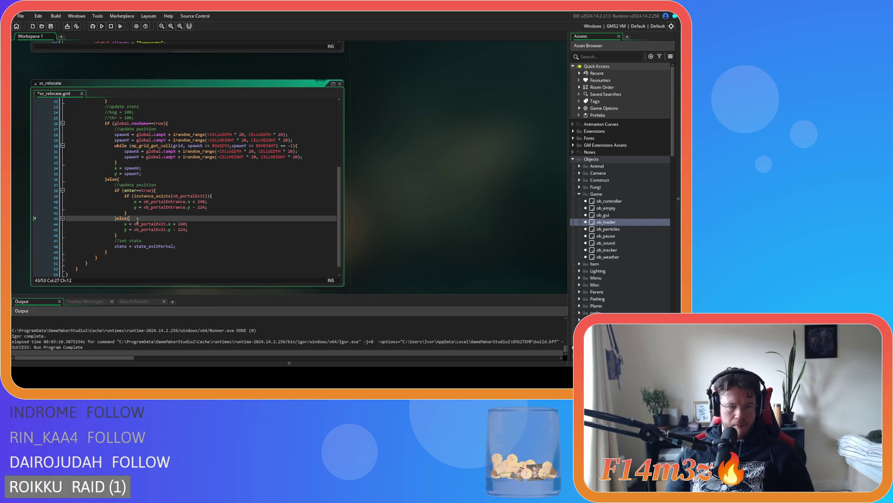
{"action": "key", "text": "Return"}
{"action": "type", "text": "if (instance_exists(ob_portalExit))"}
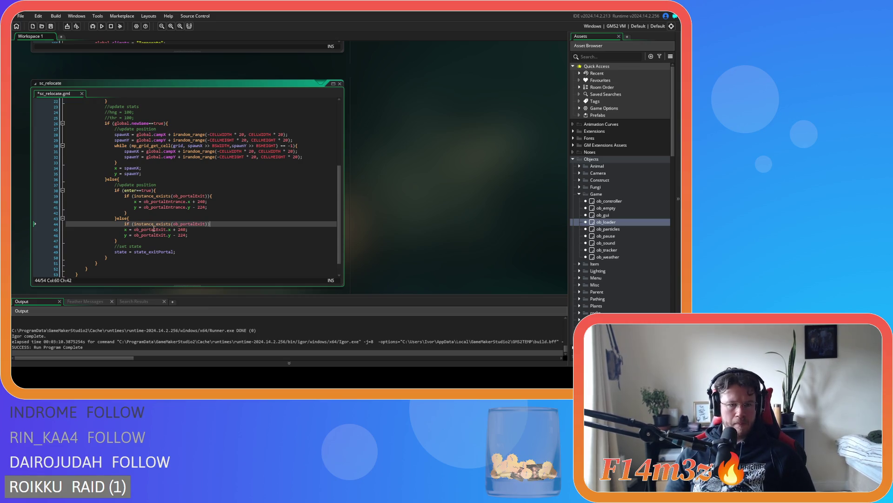
{"action": "left_click_drag", "start_coordinate": [188, 235], "coordinate": [112, 230]}
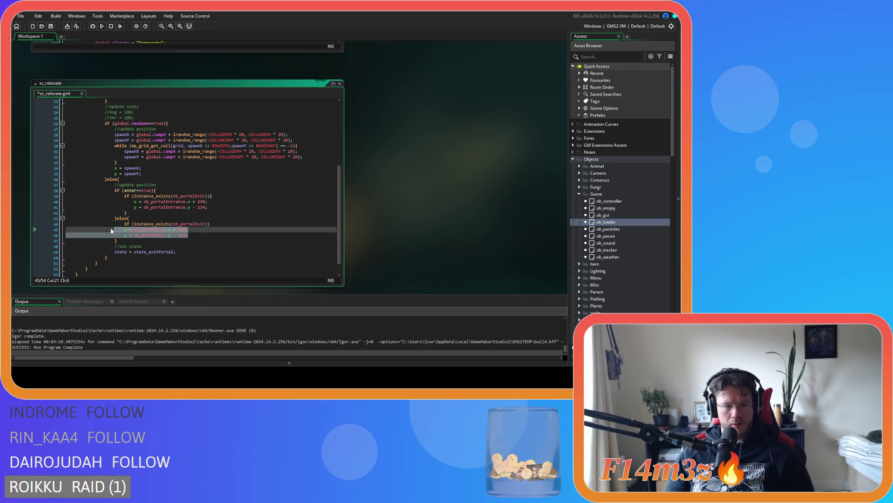
{"action": "key", "text": "Tab"}
{"action": "left_click", "coordinate": [213, 224]}
{"action": "type", "text": "{"}
{"action": "left_click", "coordinate": [215, 236]}
{"action": "key", "text": "Return"}
{"action": "type", "text": "}"}
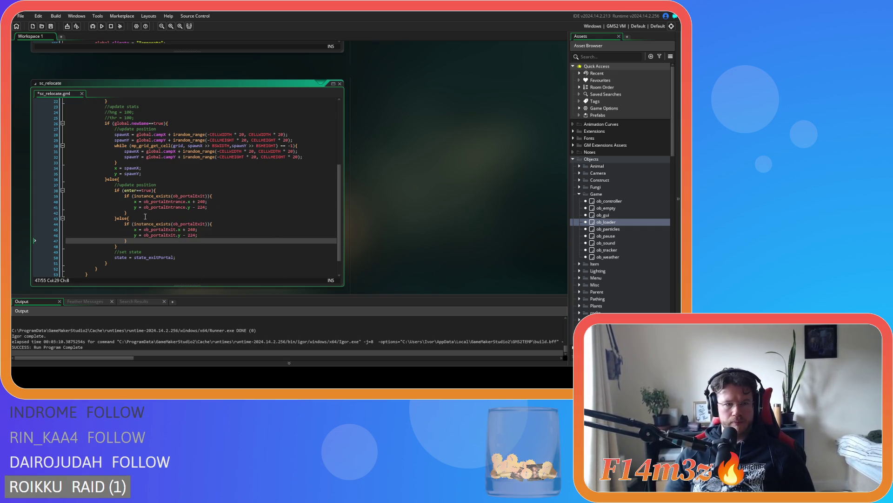
Step: Change the enter branch's check to ob_portalEntrance and save sc_relocate
{"action": "left_click", "coordinate": [159, 230]}
{"action": "double_click", "coordinate": [181, 196]}
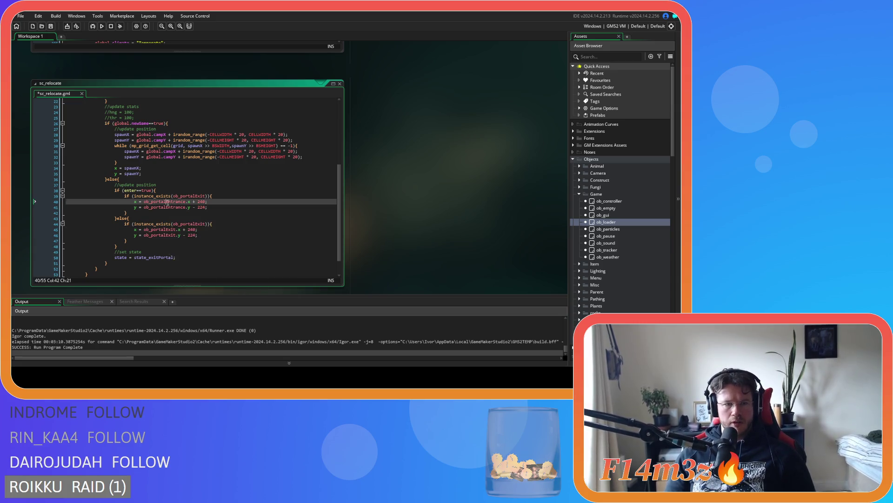
{"action": "type", "text": "ob_portalEntrance"}
{"action": "key", "text": "ctrl+s"}
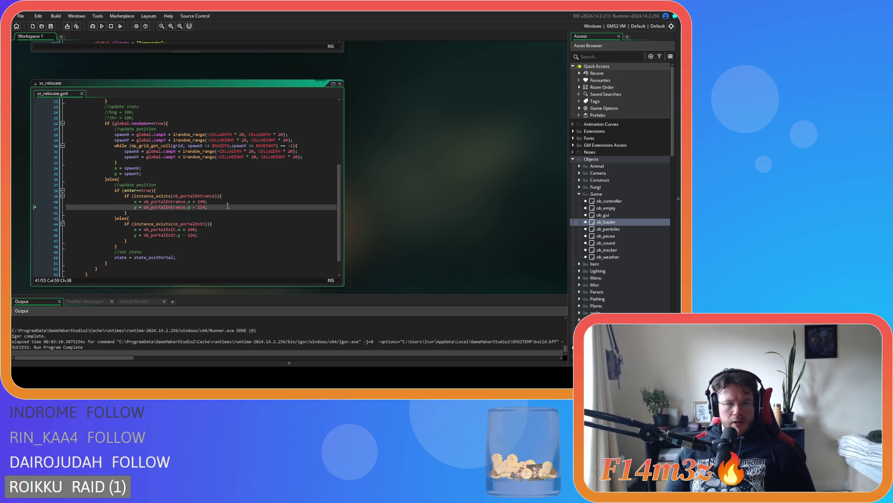
Step: Review the entrance and exit guard blocks and look up what instance_exists does
{"action": "left_click", "coordinate": [164, 190]}
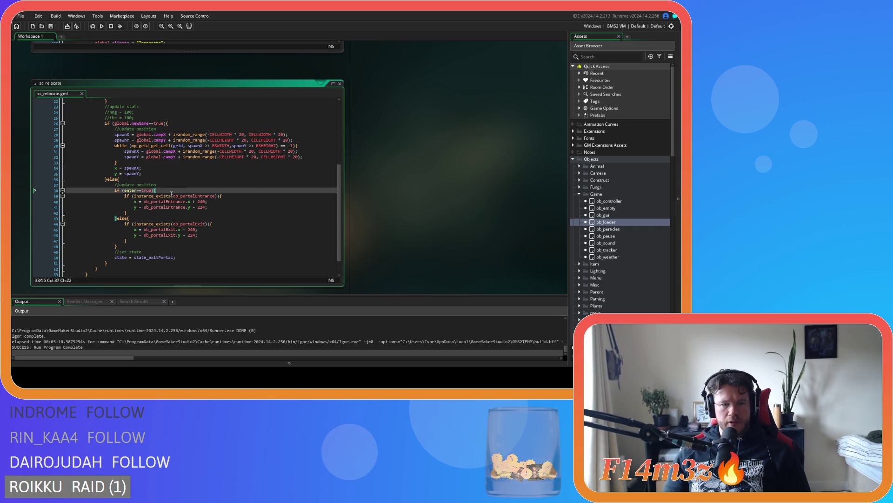
{"action": "left_click", "coordinate": [241, 196]}
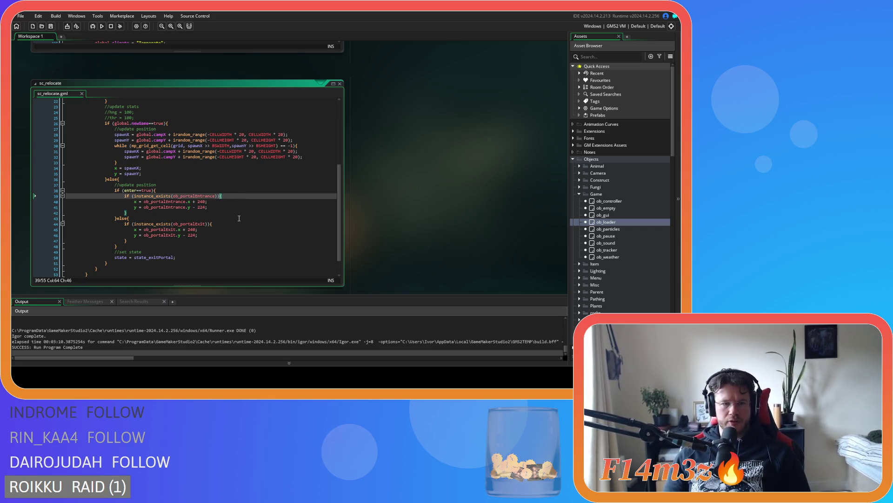
{"action": "key", "text": "Down"}
{"action": "key", "text": "Down"}
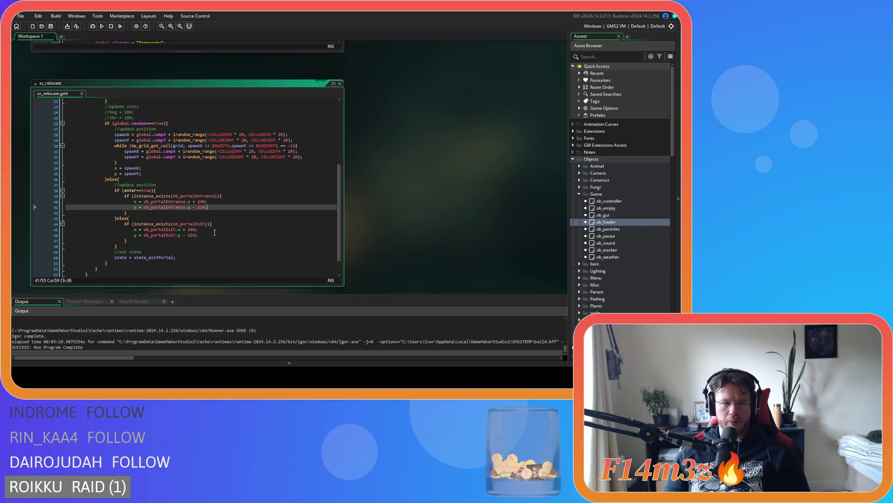
{"action": "left_click", "coordinate": [221, 224]}
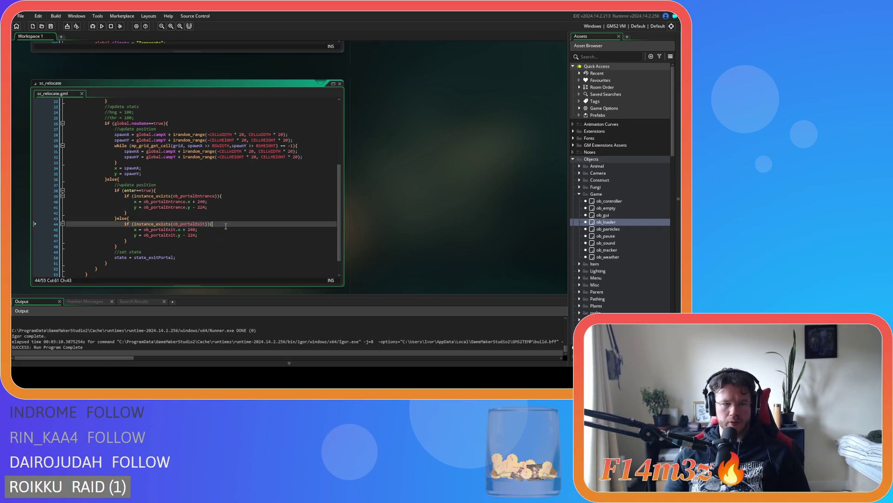
{"action": "left_click", "coordinate": [139, 191]}
{"action": "left_click", "coordinate": [161, 219]}
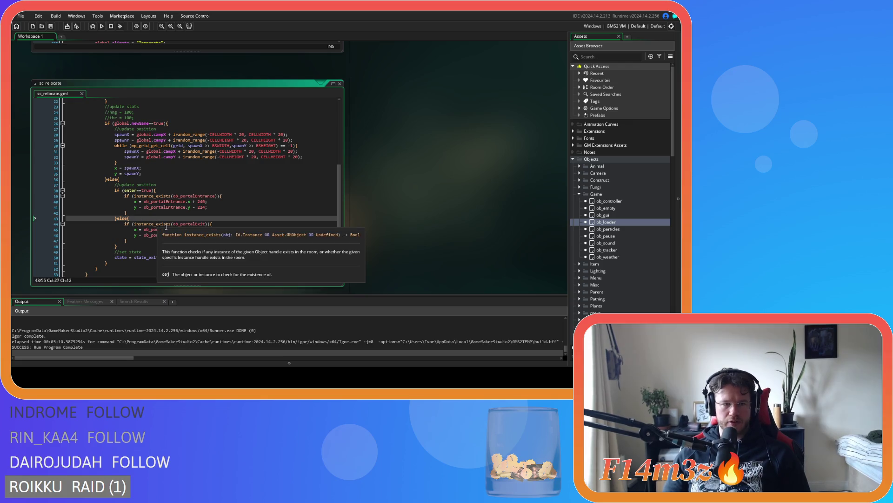
{"action": "left_click", "coordinate": [217, 224]}
{"action": "key", "text": "Down"}
{"action": "key", "text": "Down"}
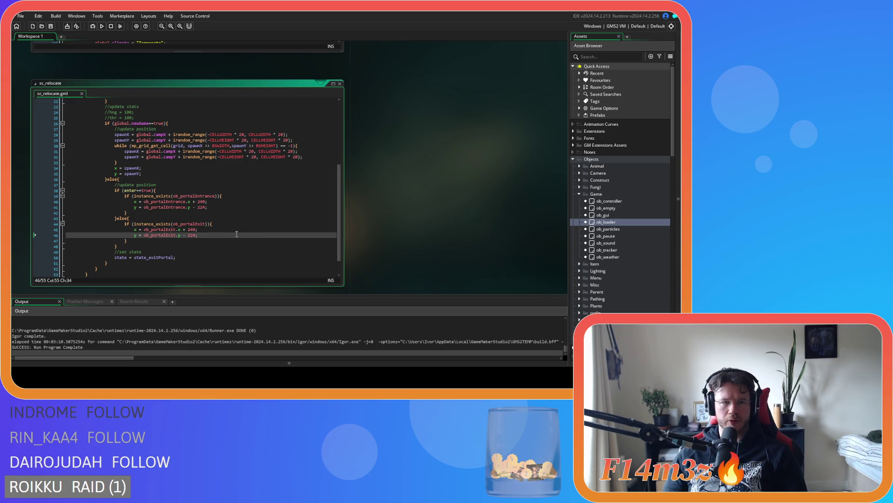
Step: Pass false to the sc_relocate() call on line 249 of ob_loader's Step event and save
{"action": "scroll", "coordinate": [403, 198], "scroll_direction": "up", "scroll_amount": 10}
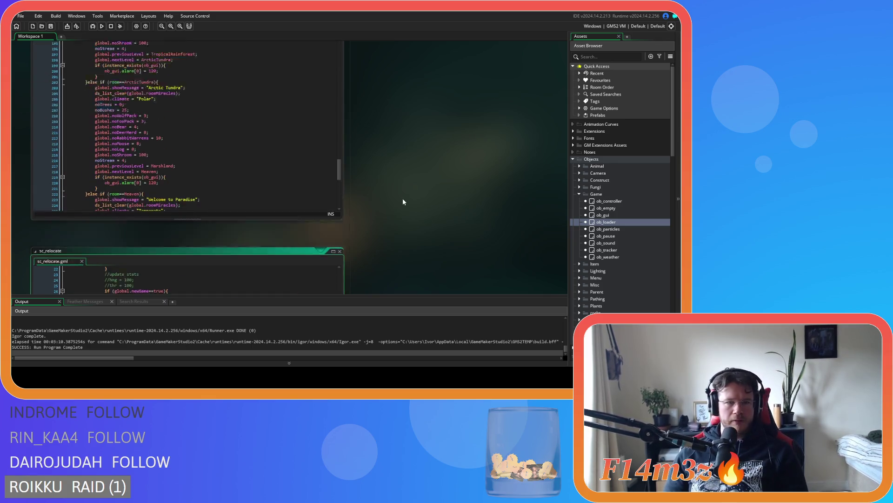
{"action": "scroll", "coordinate": [402, 199], "scroll_direction": "up", "scroll_amount": 5}
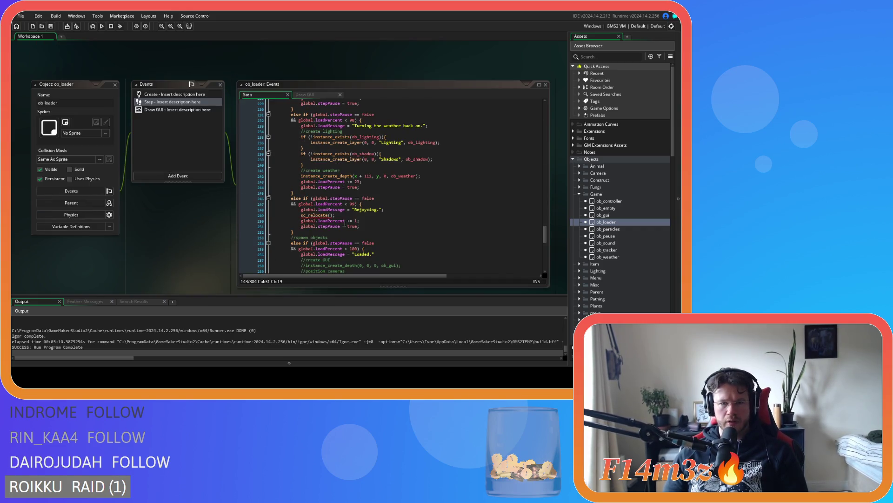
{"action": "left_click", "coordinate": [330, 215]}
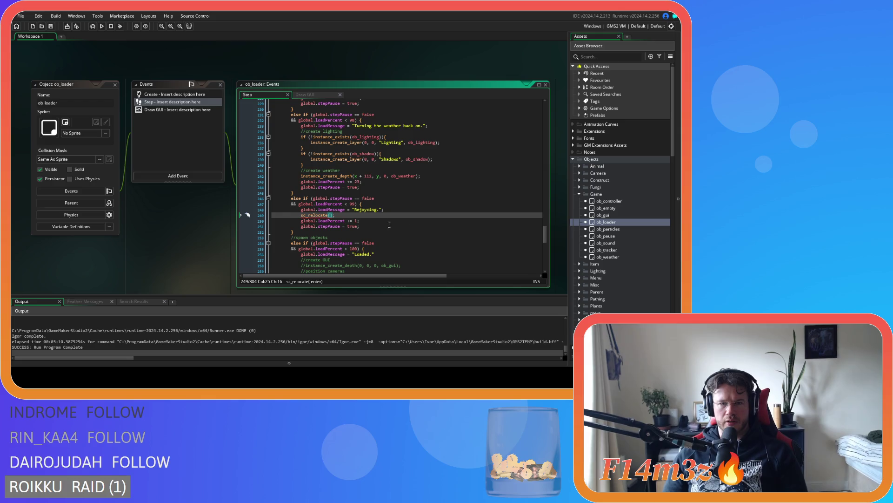
{"action": "left_click_drag", "start_coordinate": [546, 235], "coordinate": [545, 236]}
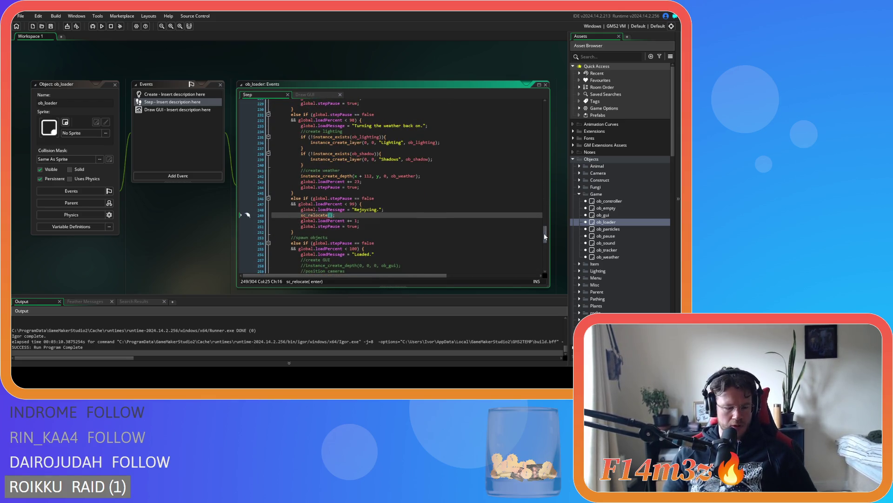
{"action": "type", "text": "false"}
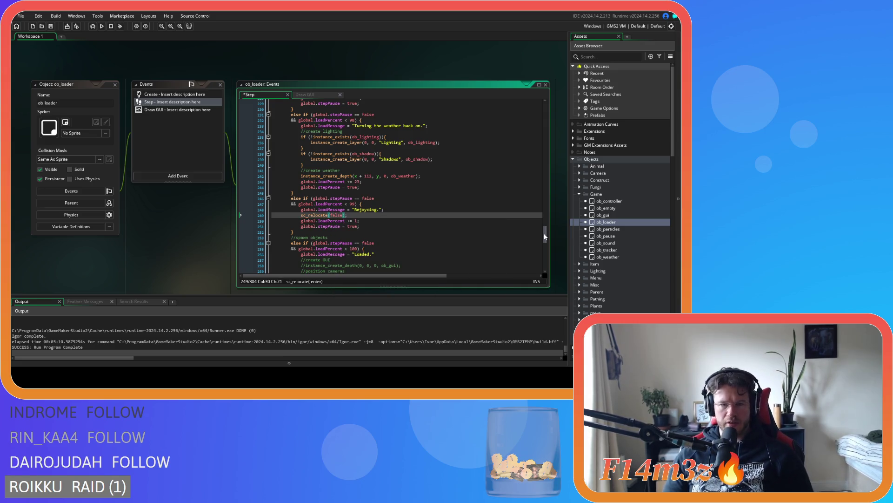
{"action": "key", "text": "ctrl+s"}
Step: Move to the sc_relocate() call on line 143 that still lacks an argument
{"action": "left_click_drag", "start_coordinate": [545, 236], "coordinate": [547, 182]}
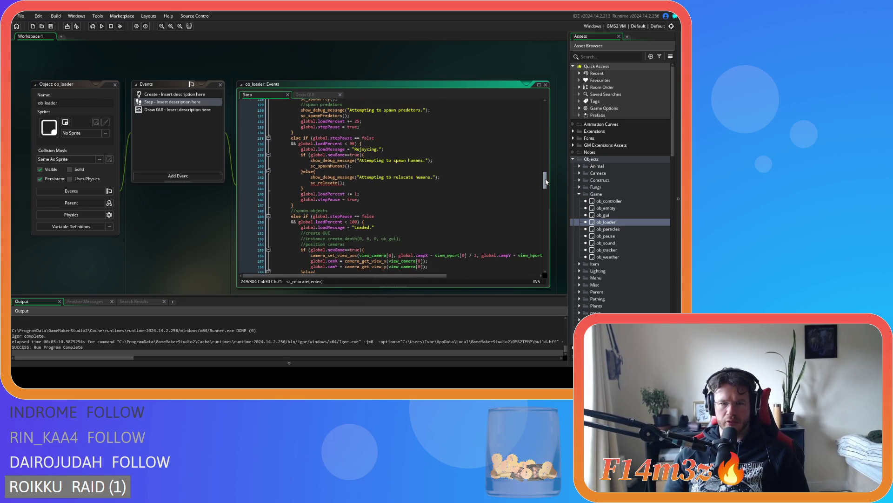
{"action": "left_click", "coordinate": [339, 182]}
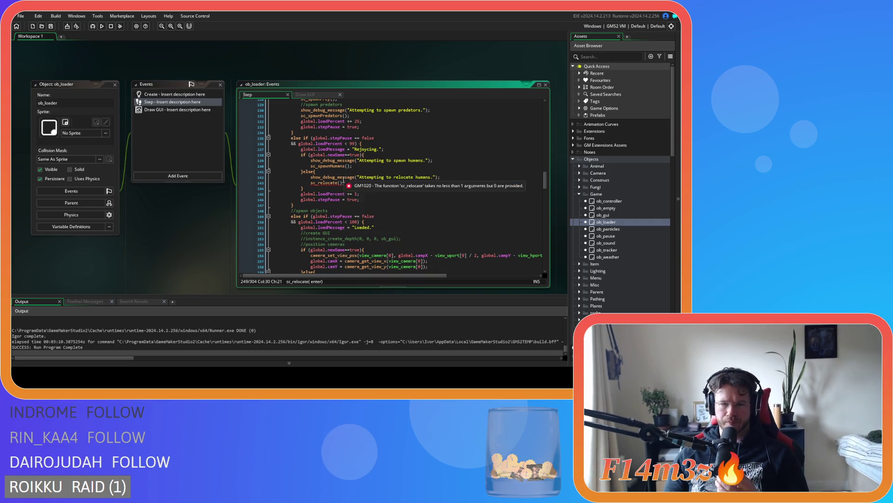
{"action": "key", "text": "Right"}
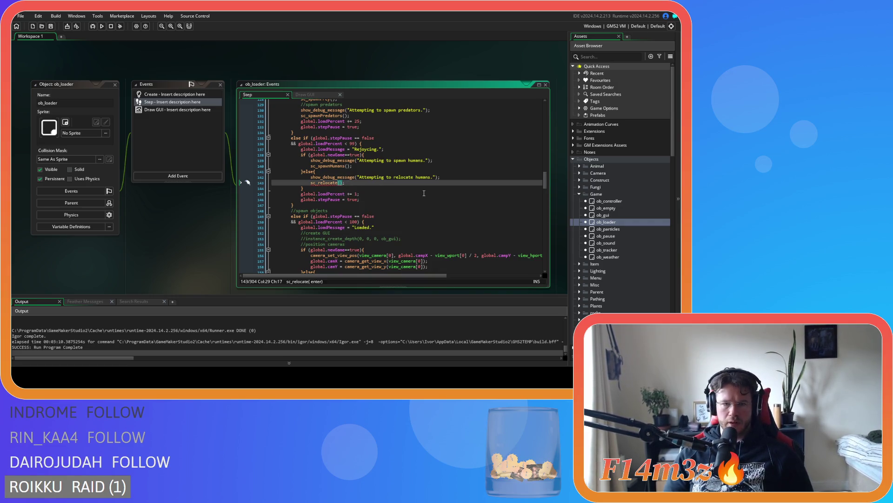
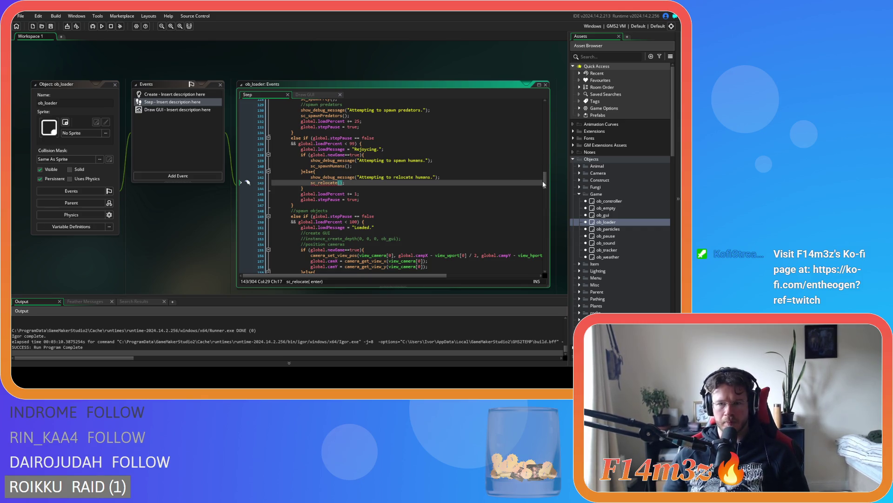
Step: Pass global.enter to the sc_relocate call on line 143 and save
{"action": "mouse_move", "coordinate": [543, 184]}
{"action": "left_mouse_down"}
{"action": "mouse_move", "coordinate": [541, 103]}
{"action": "mouse_move", "coordinate": [534, 181]}
{"action": "left_mouse_up"}
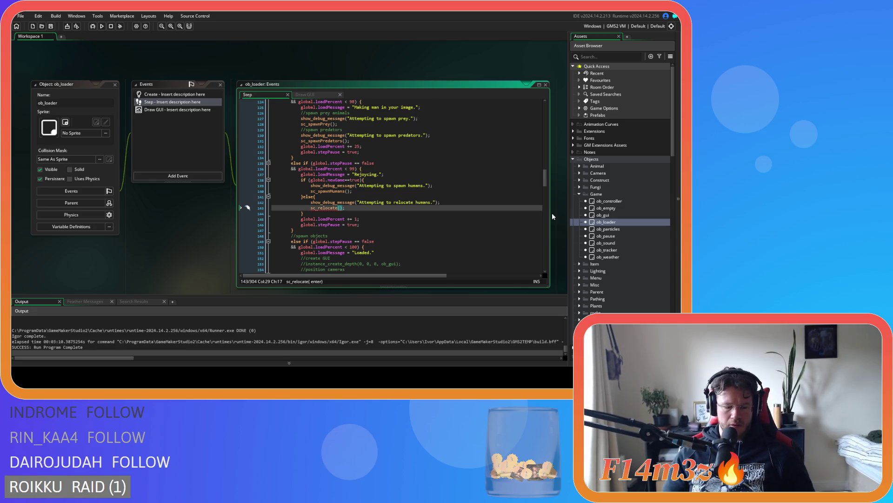
{"action": "type", "text": "global.enter"}
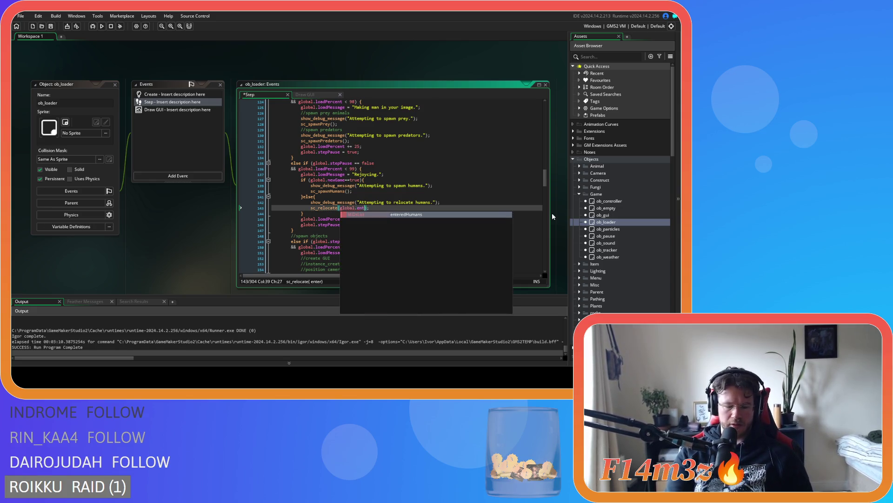
{"action": "left_click", "coordinate": [403, 208]}
{"action": "key", "text": "ctrl+s"}
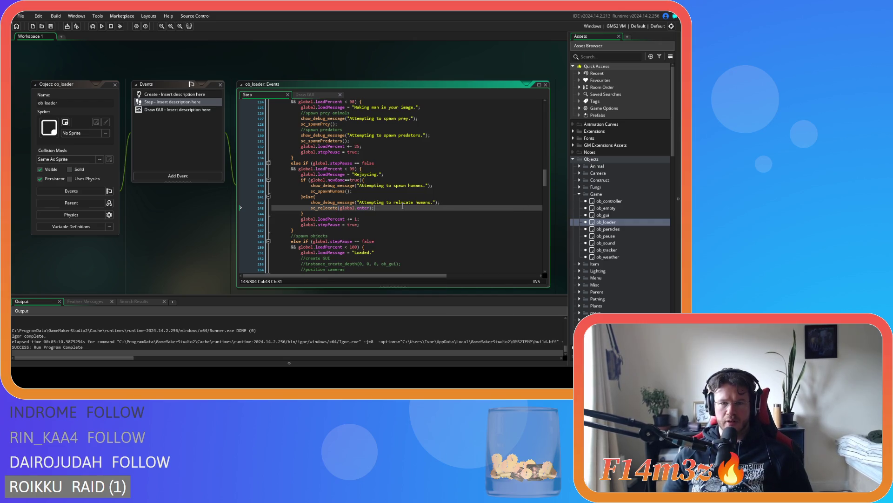
Step: Replace the false argument on line 249 with a copied global.enter
{"action": "left_click_drag", "start_coordinate": [371, 207], "coordinate": [341, 211]}
{"action": "key", "text": "ctrl+c"}
{"action": "scroll", "coordinate": [450, 219], "scroll_direction": "down", "scroll_amount": 20}
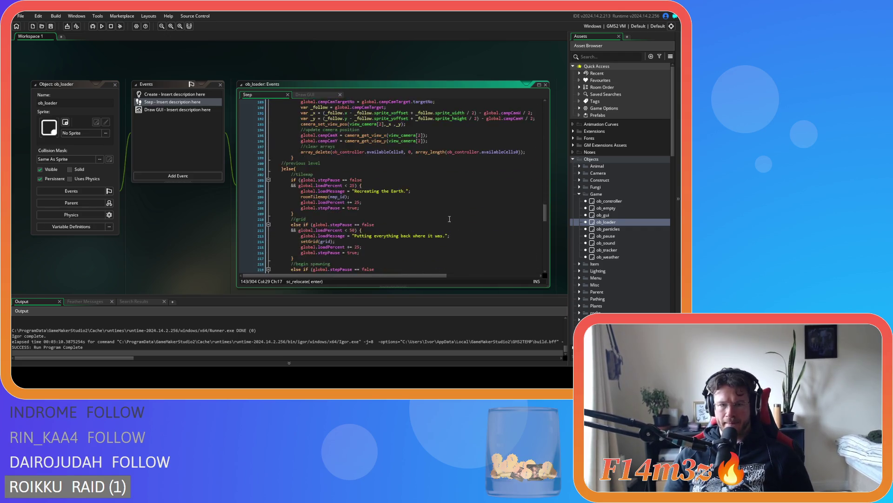
{"action": "scroll", "coordinate": [449, 219], "scroll_direction": "down", "scroll_amount": 5}
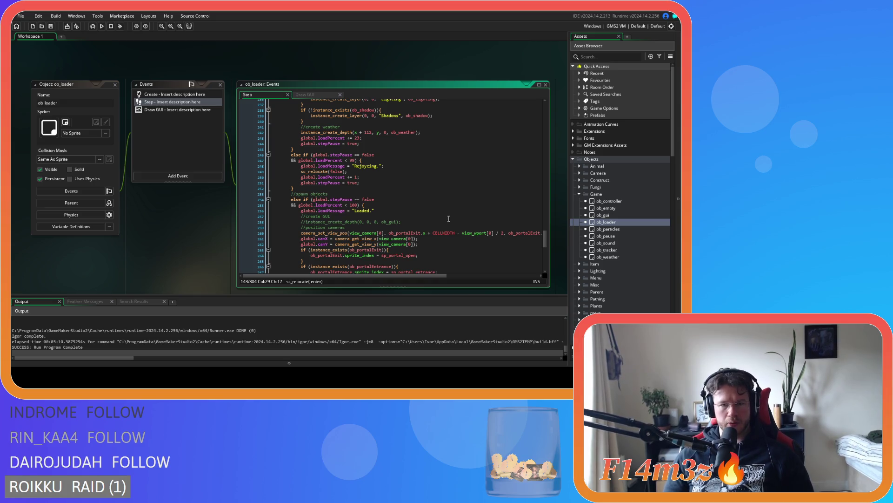
{"action": "scroll", "coordinate": [449, 218], "scroll_direction": "down", "scroll_amount": 10}
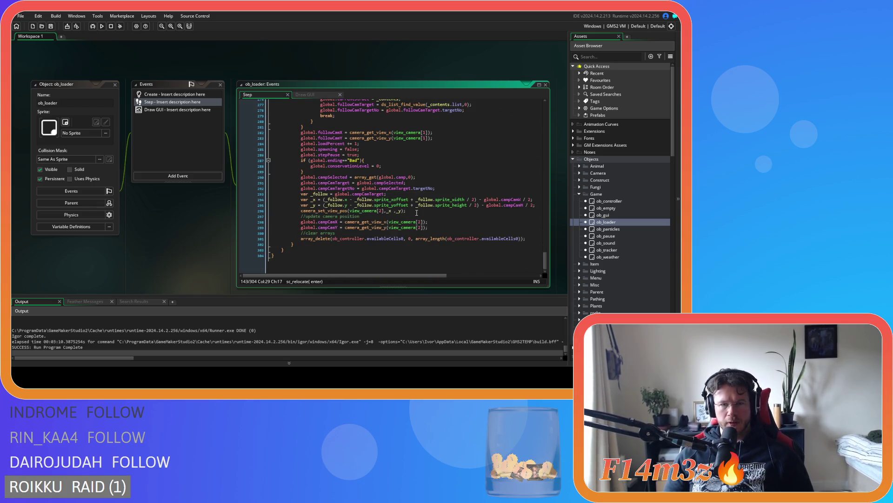
{"action": "scroll", "coordinate": [412, 215], "scroll_direction": "up", "scroll_amount": 3}
{"action": "scroll", "coordinate": [412, 215], "scroll_direction": "up", "scroll_amount": 2}
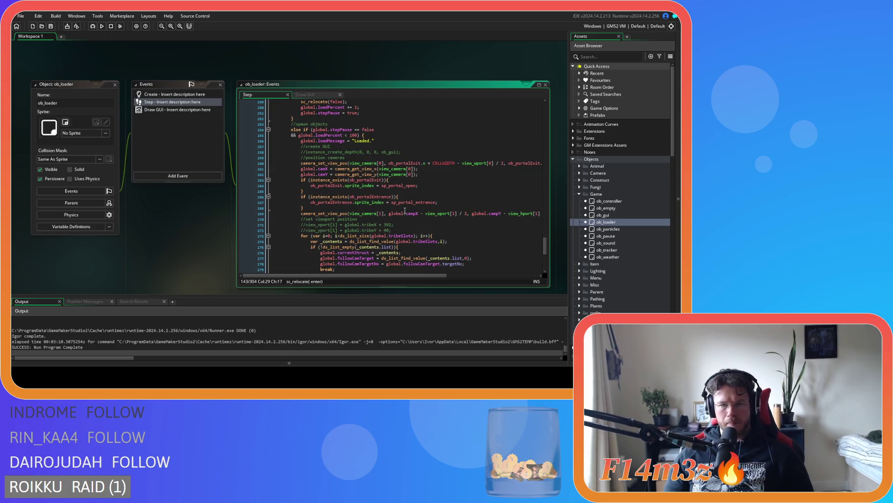
{"action": "scroll", "coordinate": [400, 210], "scroll_direction": "up", "scroll_amount": 3}
{"action": "scroll", "coordinate": [395, 209], "scroll_direction": "up", "scroll_amount": 3}
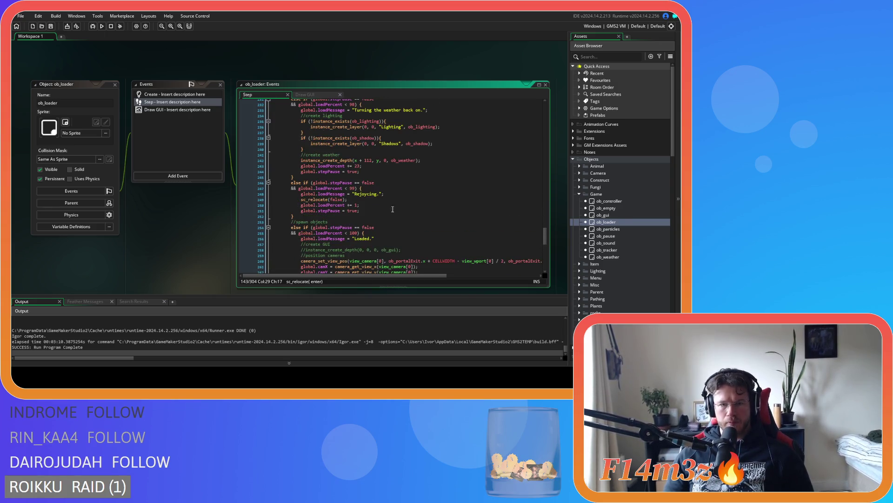
{"action": "double_click", "coordinate": [338, 199]}
{"action": "key", "text": "ctrl+v"}
Step: Open ob_controller's Create code and scroll to the global.ending line
{"action": "left_click", "coordinate": [622, 201]}
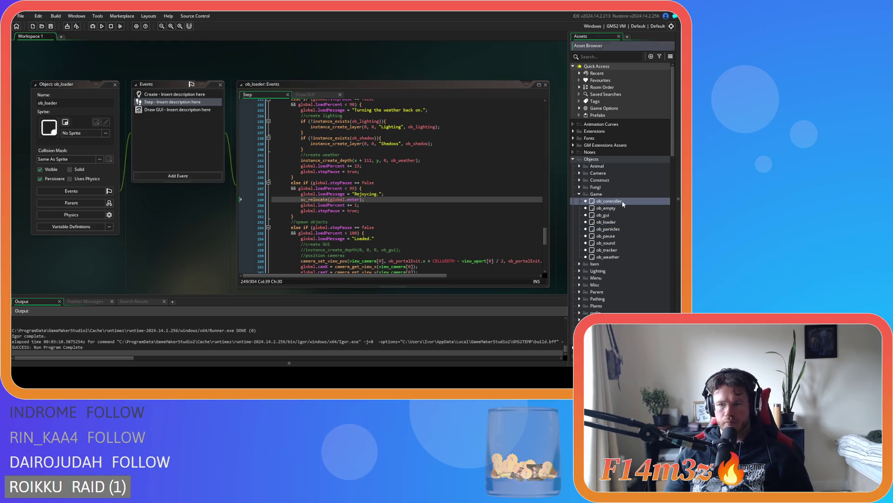
{"action": "double_click", "coordinate": [622, 201]}
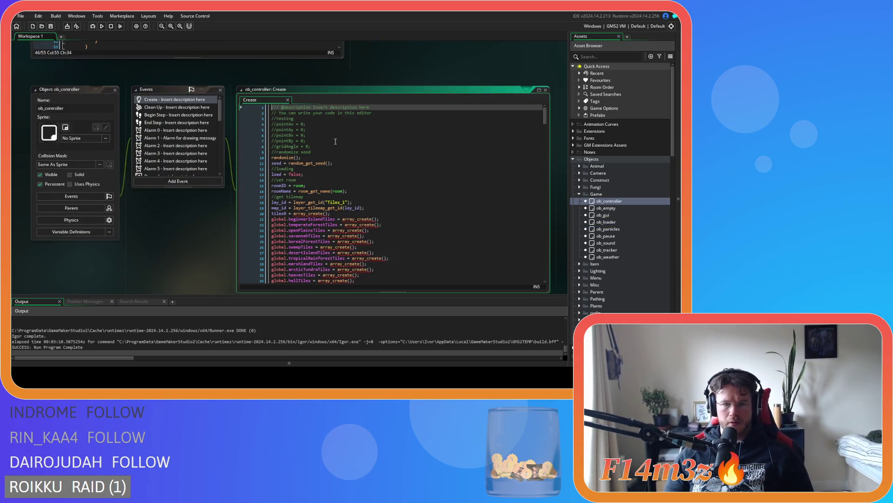
{"action": "left_click_drag", "start_coordinate": [545, 114], "coordinate": [543, 250]}
{"action": "left_click", "coordinate": [369, 197]}
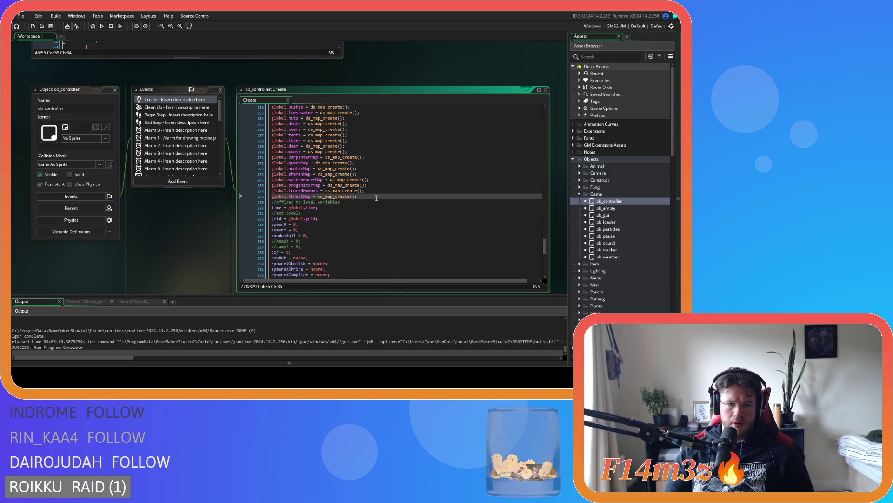
{"action": "scroll", "coordinate": [383, 199], "scroll_direction": "up", "scroll_amount": 3}
{"action": "scroll", "coordinate": [383, 199], "scroll_direction": "up", "scroll_amount": 12}
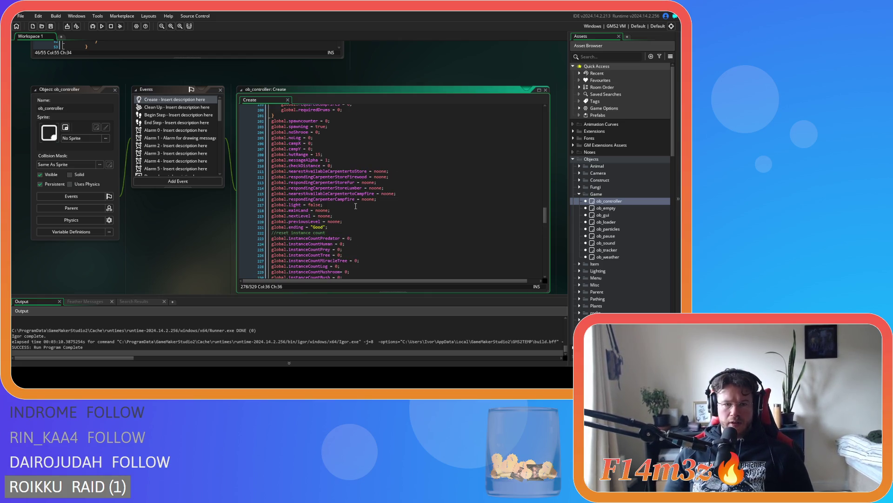
{"action": "scroll", "coordinate": [359, 211], "scroll_direction": "up", "scroll_amount": 1}
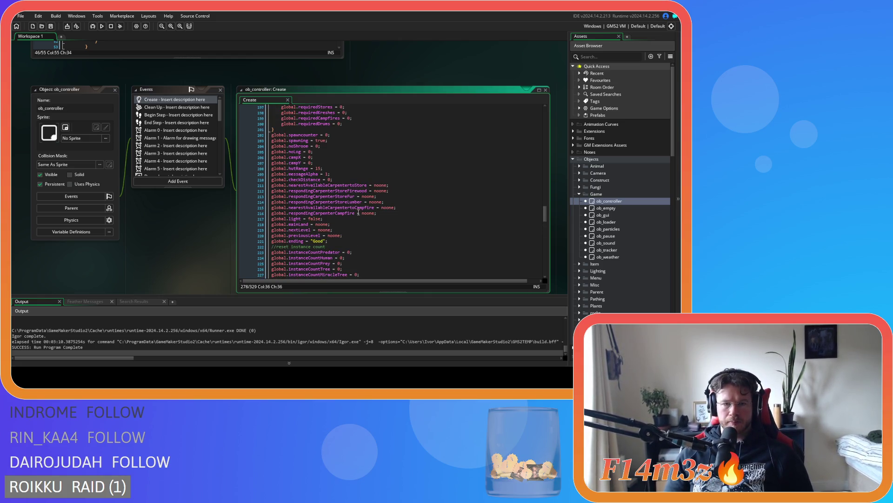
Step: Add global.enter = false; after line 221, save, and copy the new line
{"action": "left_click", "coordinate": [340, 241]}
{"action": "key", "text": "Return"}
{"action": "type", "text": "global.ent"}
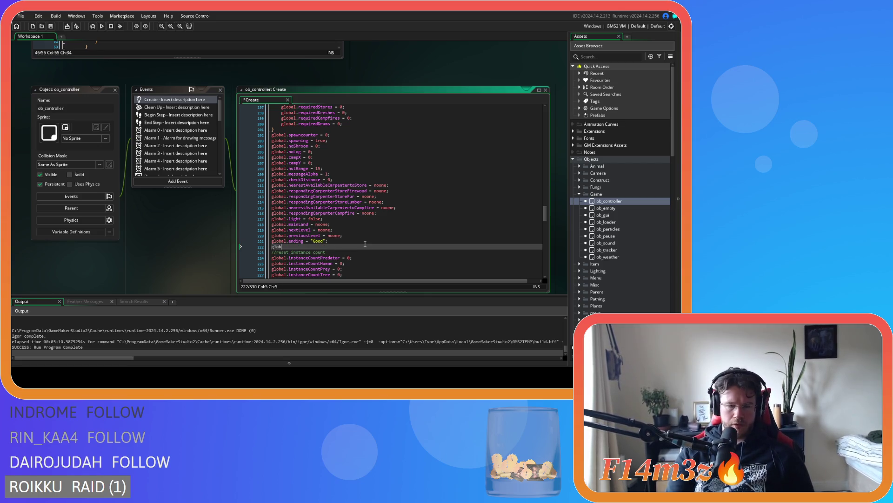
{"action": "type", "text": "er="}
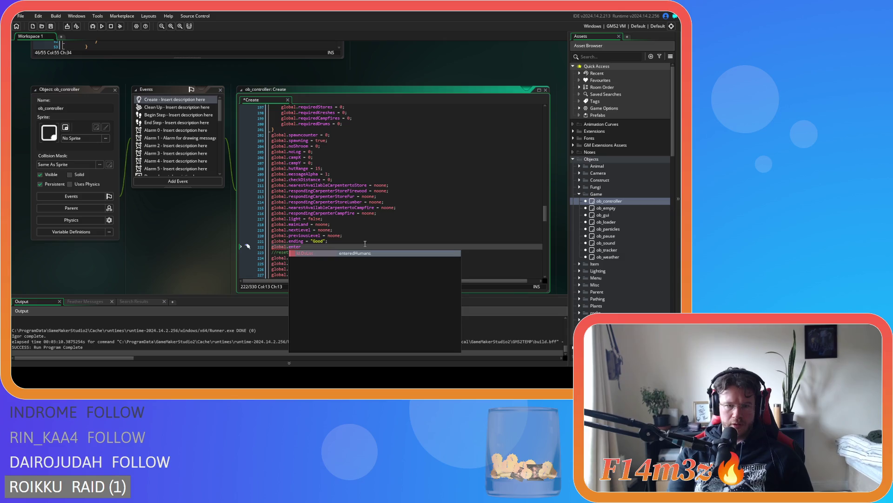
{"action": "key", "text": "BackSpace"}
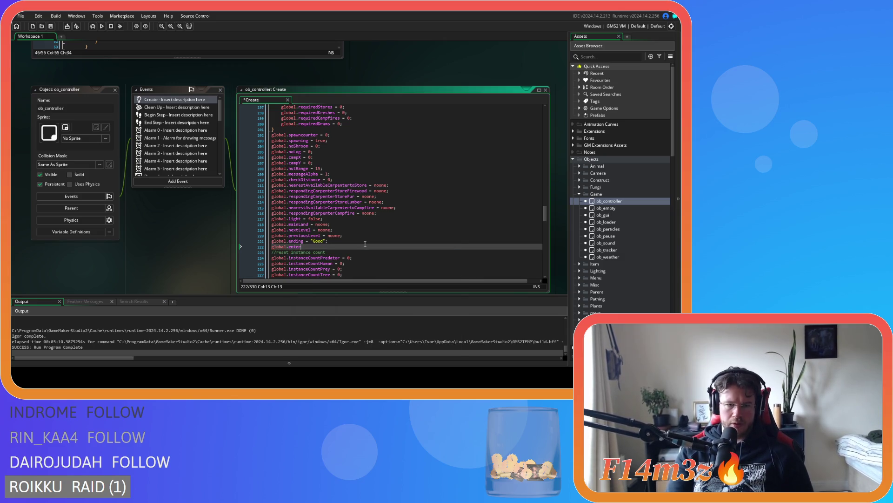
{"action": "type", "text": " = false;"}
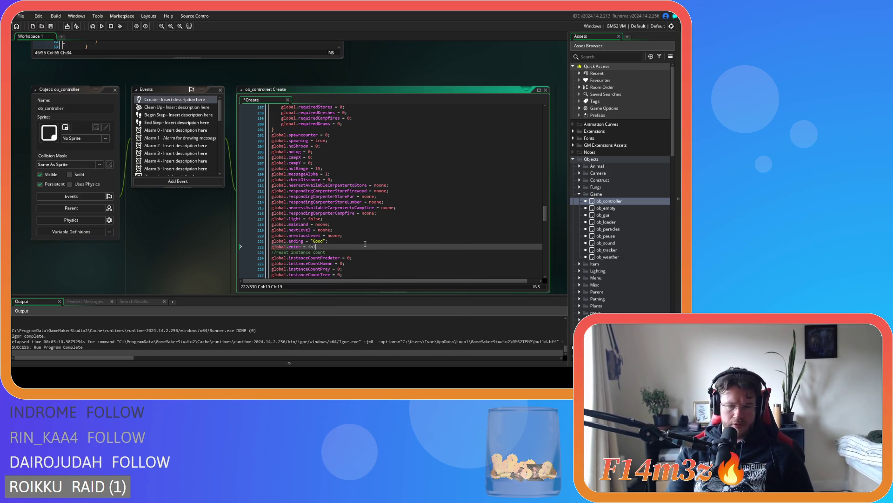
{"action": "key", "text": "ctrl+s"}
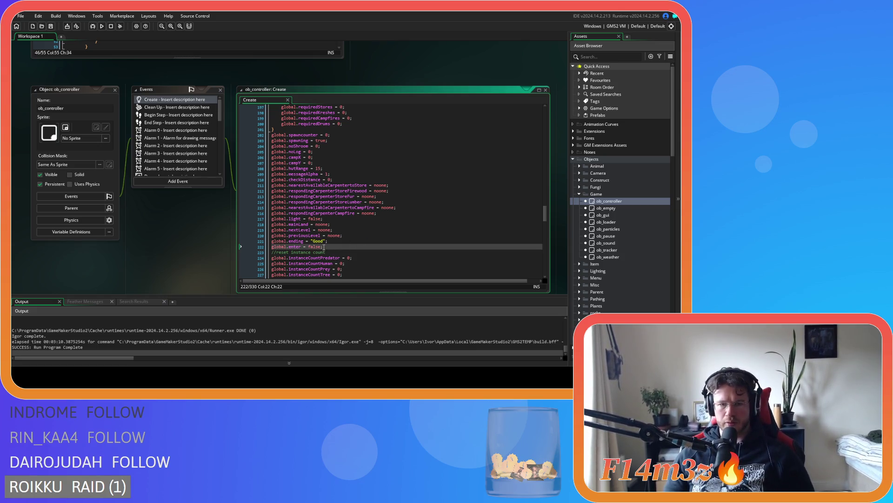
{"action": "left_click_drag", "start_coordinate": [324, 247], "coordinate": [259, 247]}
{"action": "key", "text": "ctrl+c"}
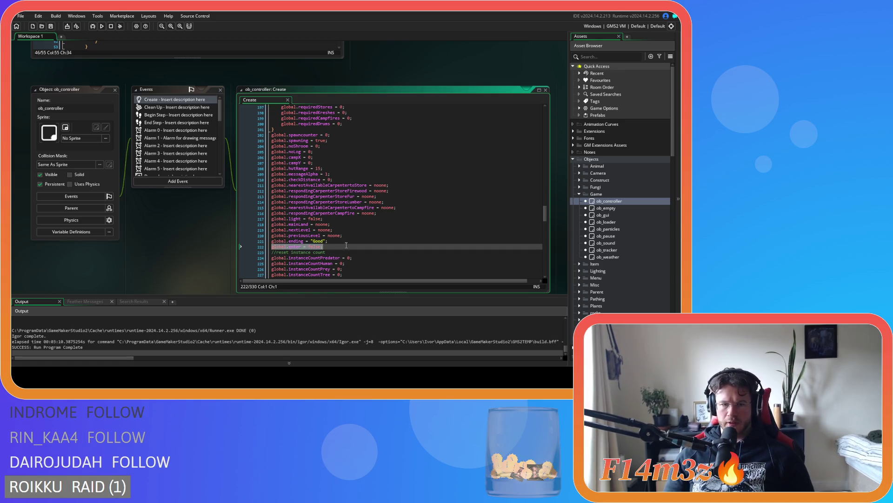
{"action": "scroll", "coordinate": [597, 214], "scroll_direction": "down", "scroll_amount": 8}
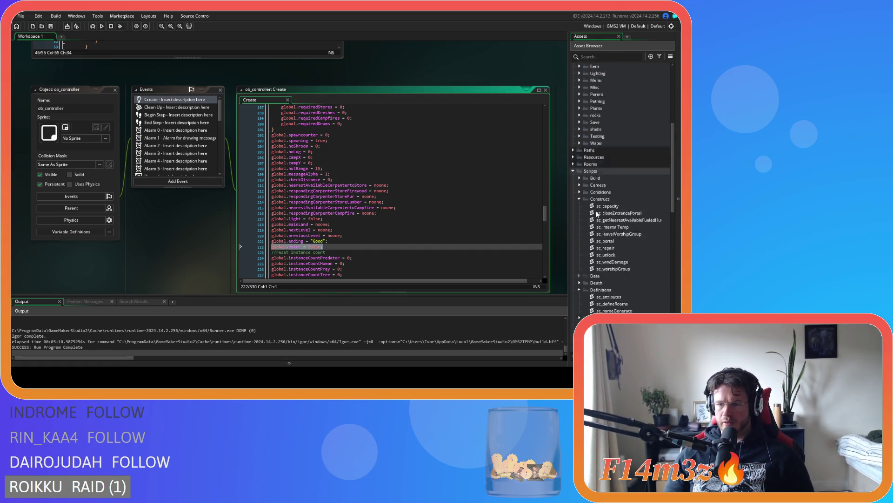
Step: In sc_portal, add global.enter = true; after line 145 and save
{"action": "scroll", "coordinate": [597, 214], "scroll_direction": "down", "scroll_amount": 4}
{"action": "double_click", "coordinate": [623, 157]}
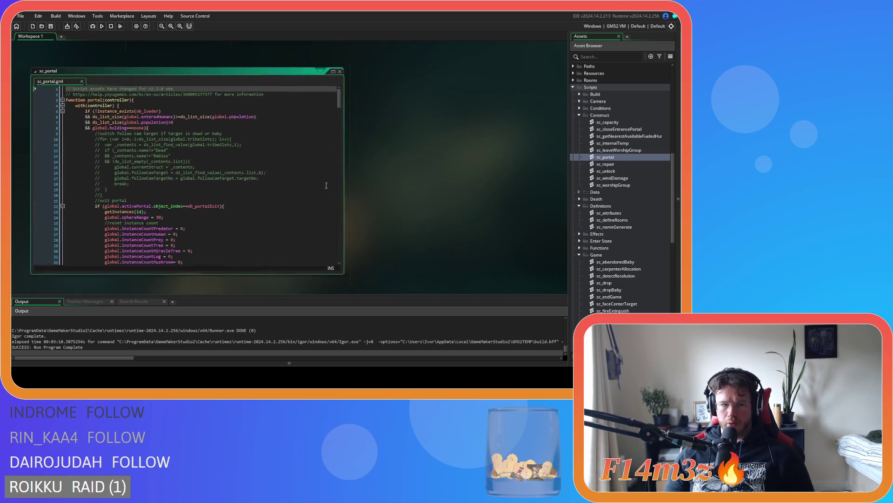
{"action": "scroll", "coordinate": [327, 185], "scroll_direction": "down", "scroll_amount": 3}
{"action": "left_click", "coordinate": [239, 143]}
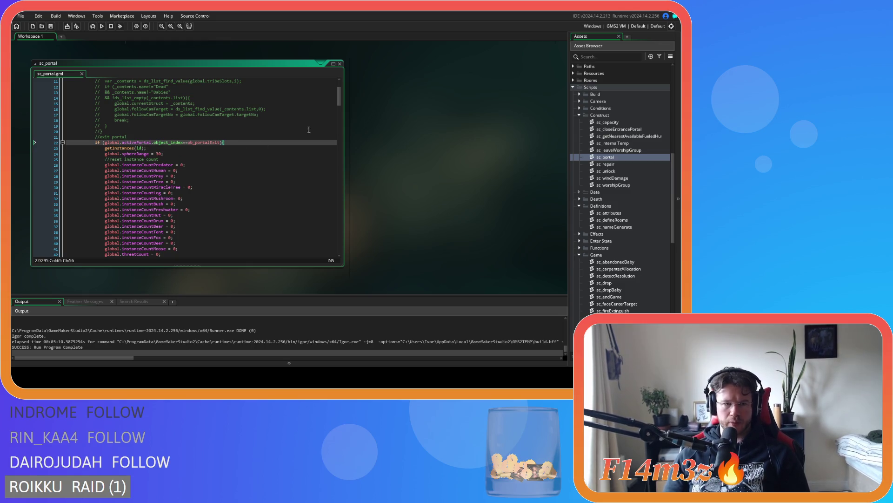
{"action": "left_click_drag", "start_coordinate": [339, 100], "coordinate": [345, 174]}
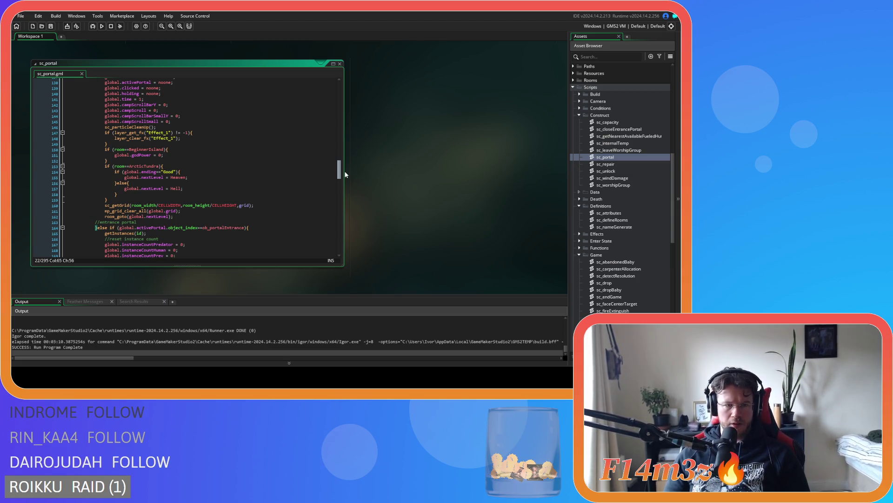
{"action": "left_click_drag", "start_coordinate": [346, 175], "coordinate": [343, 169]}
{"action": "left_click", "coordinate": [168, 171]}
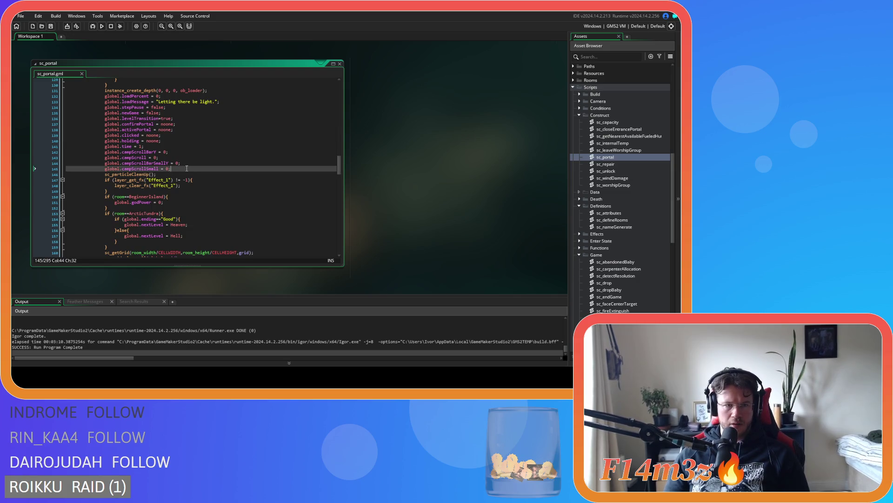
{"action": "key", "text": "Return"}
{"action": "key", "text": "ctrl+v"}
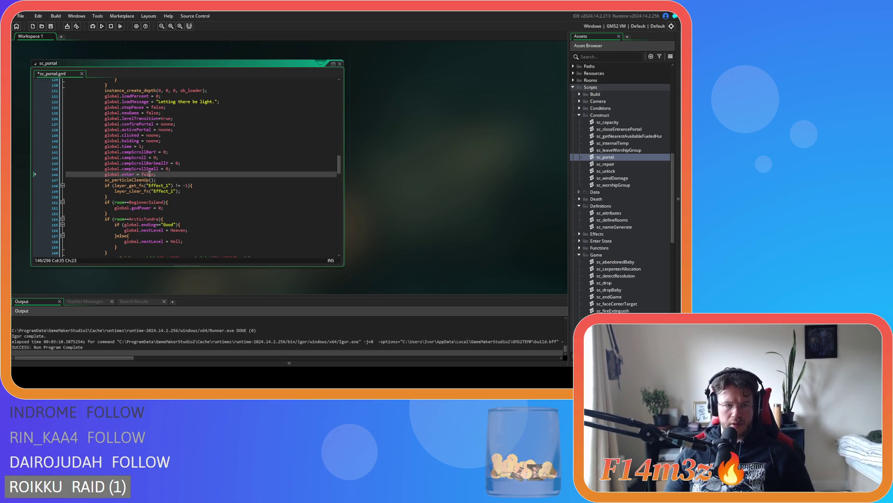
{"action": "double_click", "coordinate": [148, 175]}
{"action": "type", "text": "true"}
{"action": "key", "text": "ctrl+s"}
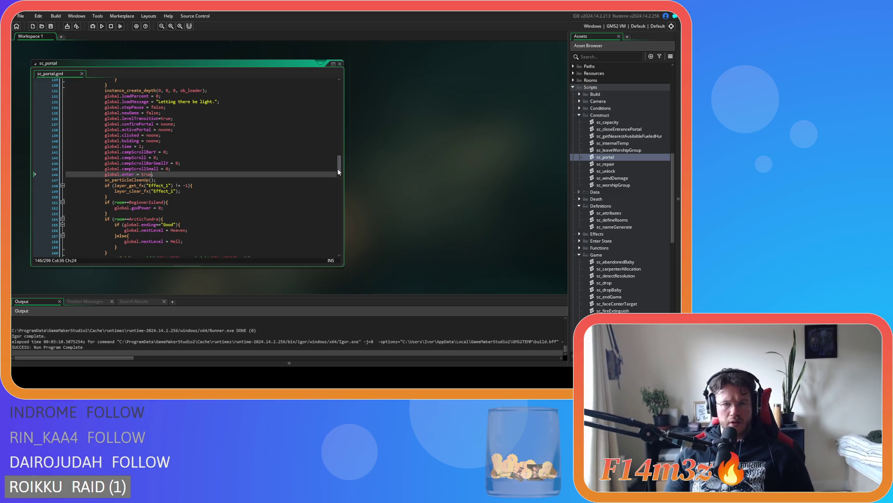
Step: Paste global.enter = false; after line 285 in sc_portal and save
{"action": "left_click_drag", "start_coordinate": [340, 165], "coordinate": [352, 246]}
{"action": "left_click", "coordinate": [170, 196]}
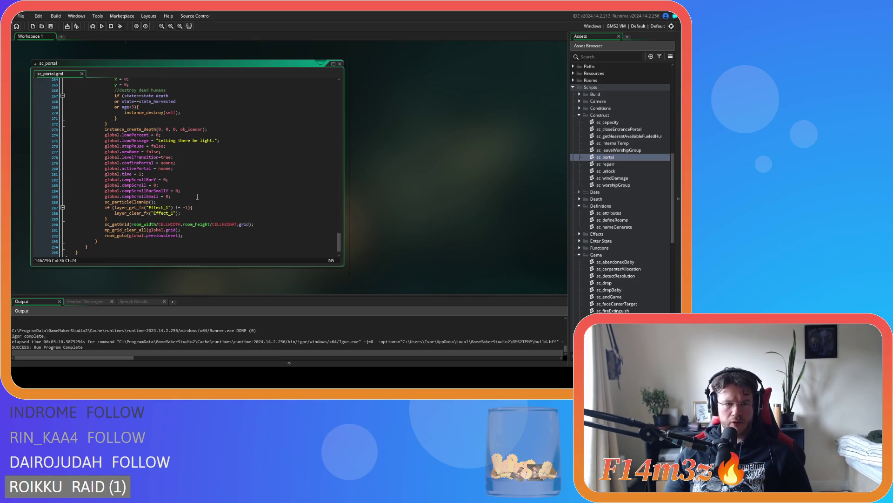
{"action": "key", "text": "Return"}
{"action": "key", "text": "ctrl+v"}
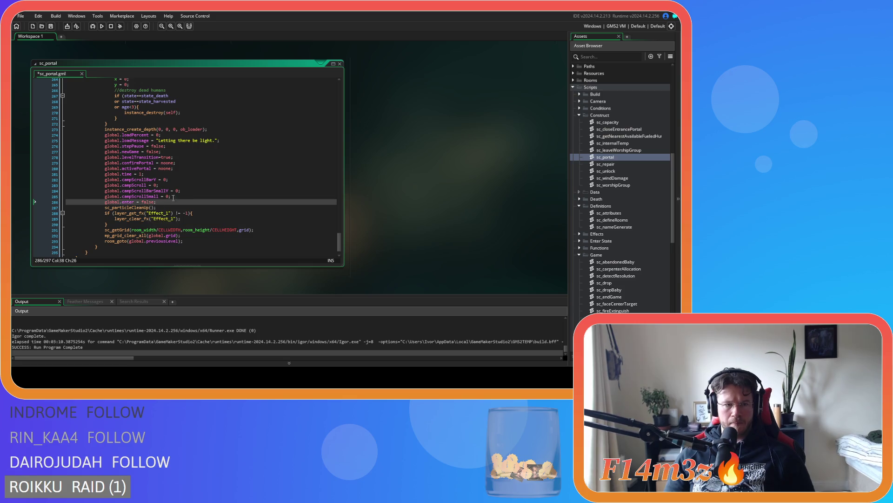
{"action": "key", "text": "ctrl+s"}
{"action": "scroll", "coordinate": [529, 195], "scroll_direction": "up", "scroll_amount": 5}
Step: Inspect sc_relocate's enter branch for ob_portalEntrance and else branch for ob_portalExit
{"action": "scroll", "coordinate": [628, 254], "scroll_direction": "down", "scroll_amount": 4}
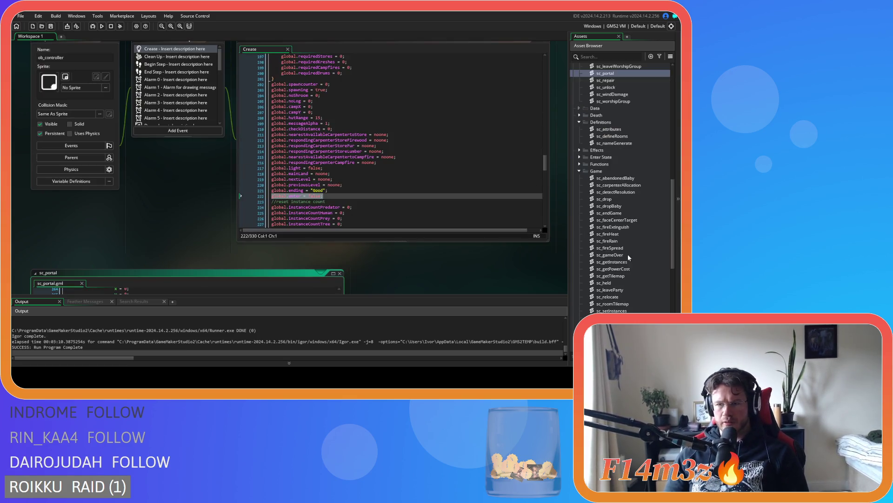
{"action": "scroll", "coordinate": [628, 254], "scroll_direction": "down", "scroll_amount": 3}
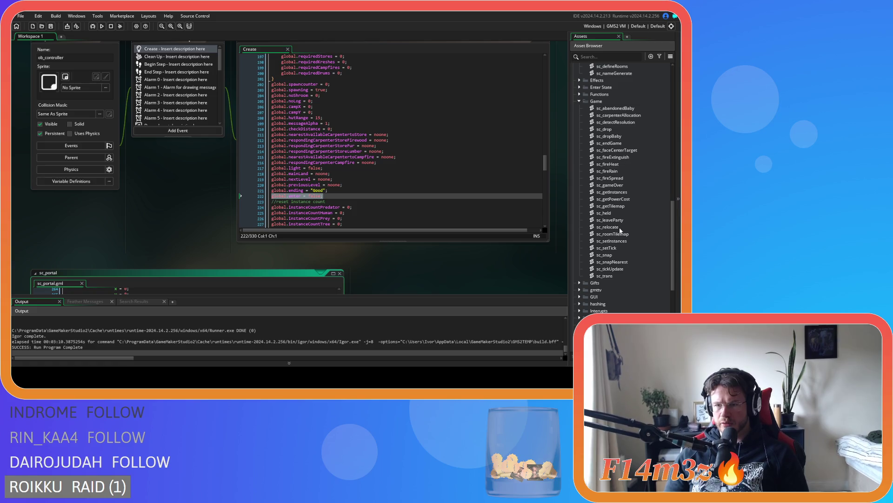
{"action": "double_click", "coordinate": [607, 227]}
{"action": "left_click", "coordinate": [178, 176]}
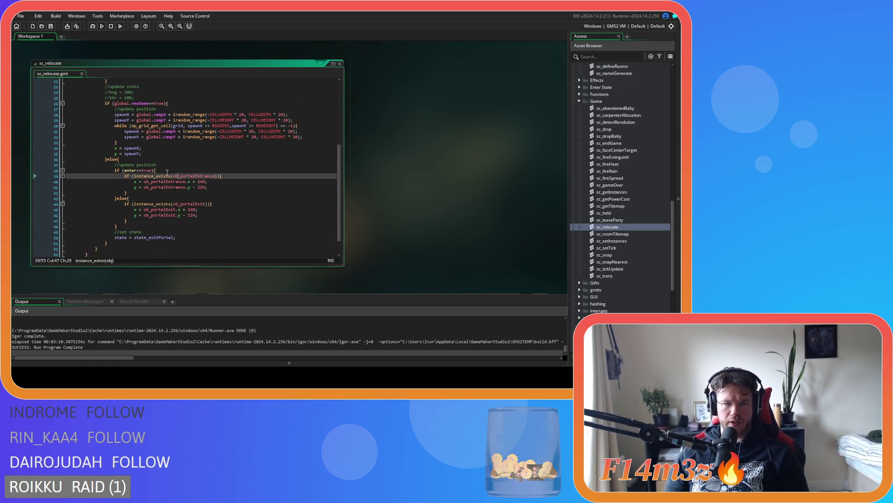
{"action": "left_click", "coordinate": [146, 171]}
{"action": "left_click", "coordinate": [131, 180]}
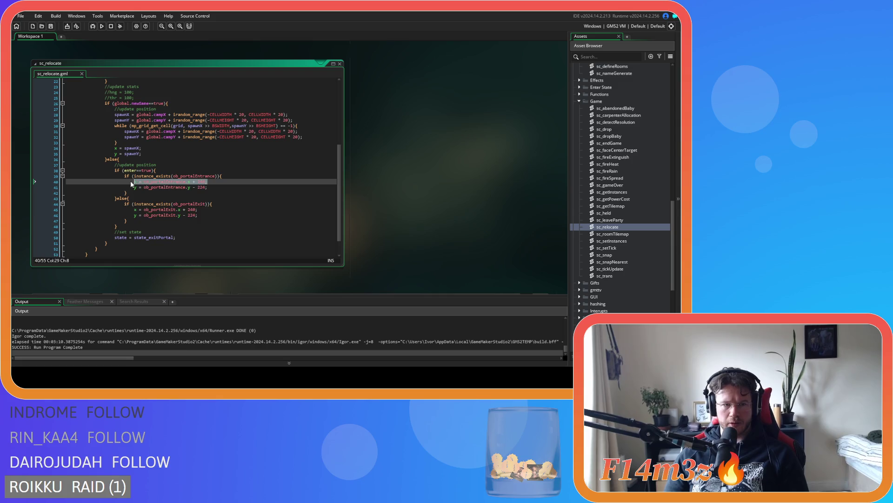
{"action": "left_click", "coordinate": [117, 199]}
{"action": "left_click_drag", "start_coordinate": [70, 208], "coordinate": [188, 218]}
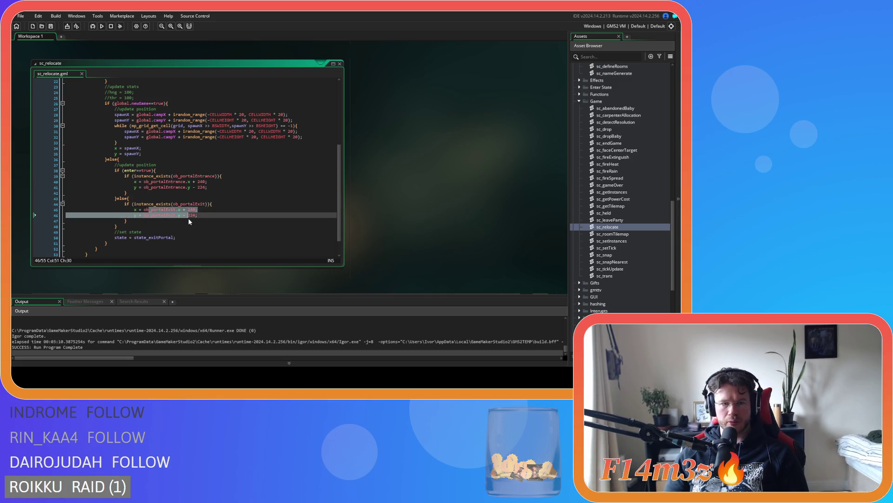
{"action": "left_click", "coordinate": [238, 213]}
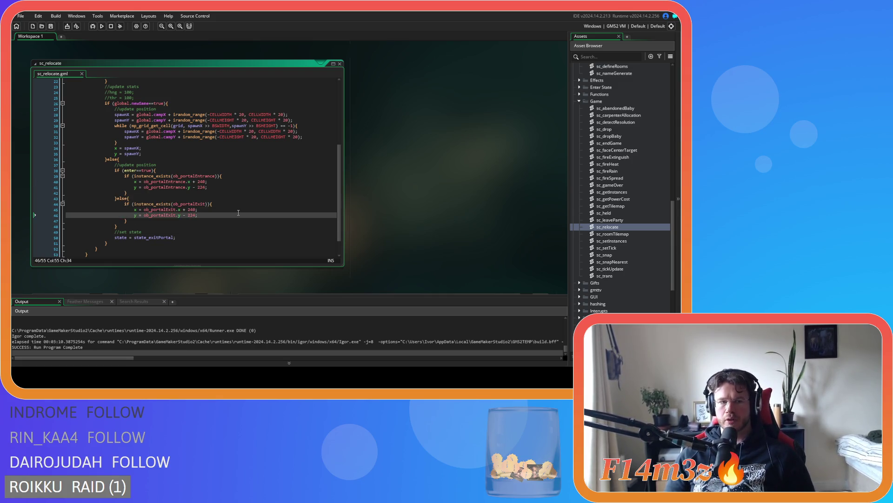
{"action": "left_click_drag", "start_coordinate": [341, 197], "coordinate": [340, 111]}
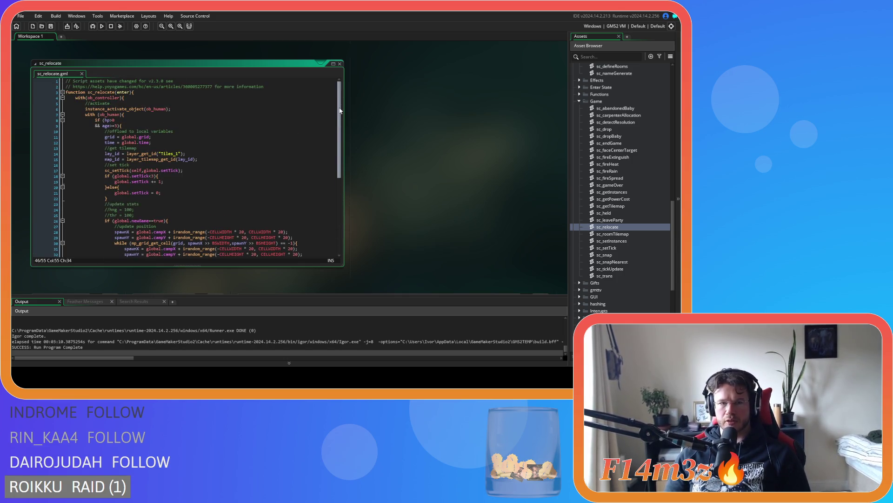
{"action": "scroll", "coordinate": [588, 219], "scroll_direction": "up", "scroll_amount": 10}
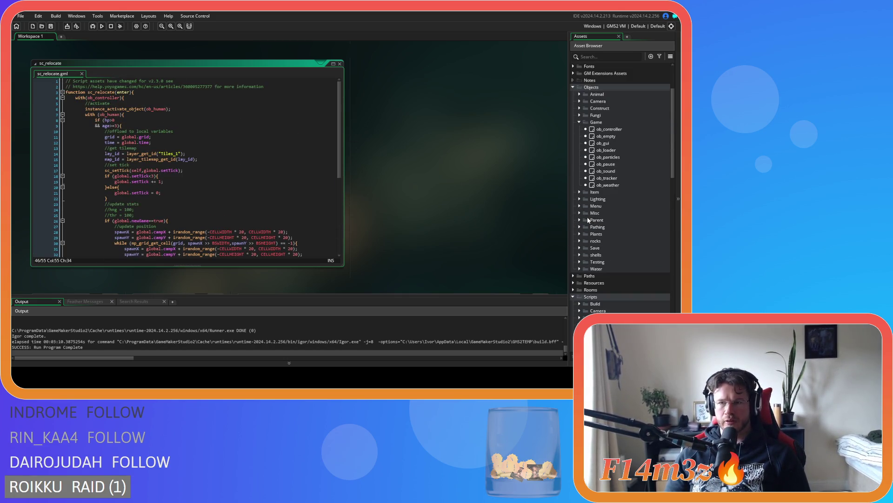
Step: Build and run the project with F5, then switch to the Entheogen game window
{"action": "key", "text": "F5"}
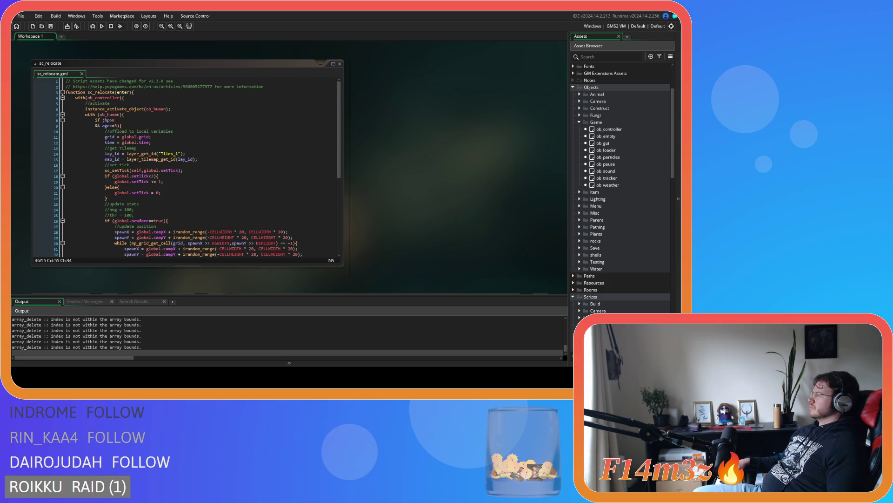
{"action": "key", "text": "alt+Tab"}
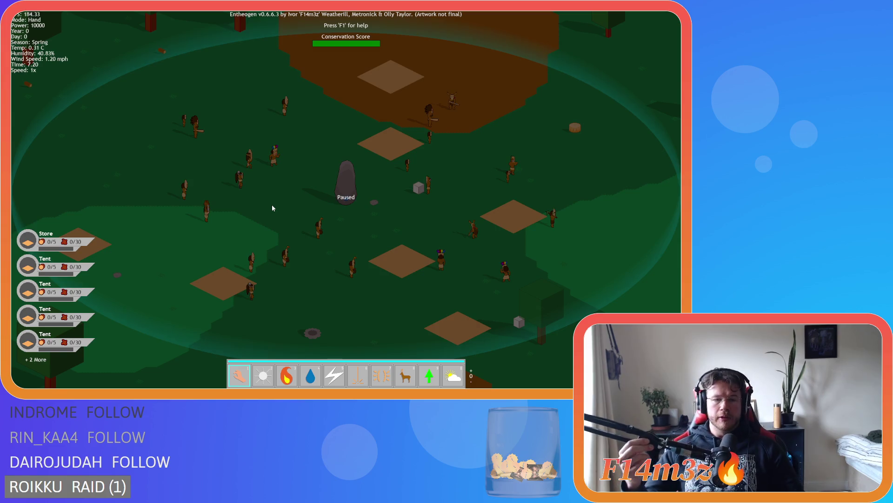
Step: Pick the stair portal, answer N to the prompt, and deselect all followers in the Tribe overview
{"action": "scroll", "coordinate": [347, 151], "scroll_direction": "down", "scroll_amount": 10}
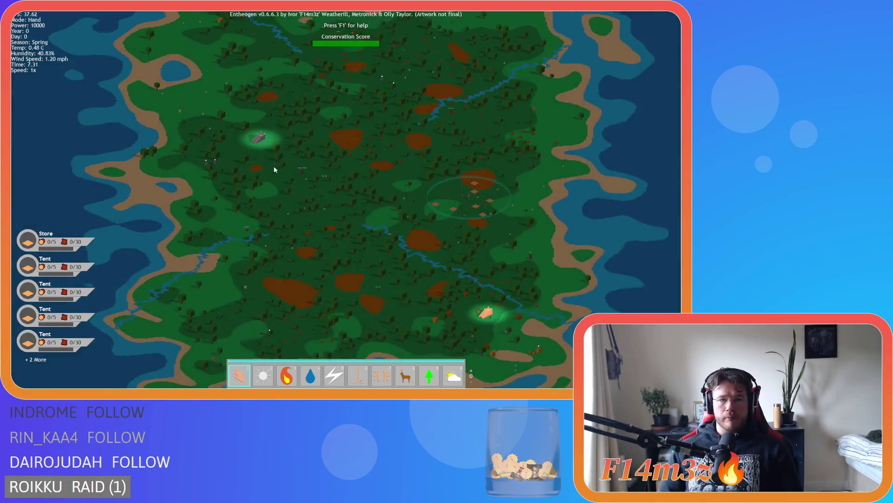
{"action": "scroll", "coordinate": [466, 298], "scroll_direction": "up", "scroll_amount": 10}
{"action": "left_click", "coordinate": [465, 291]}
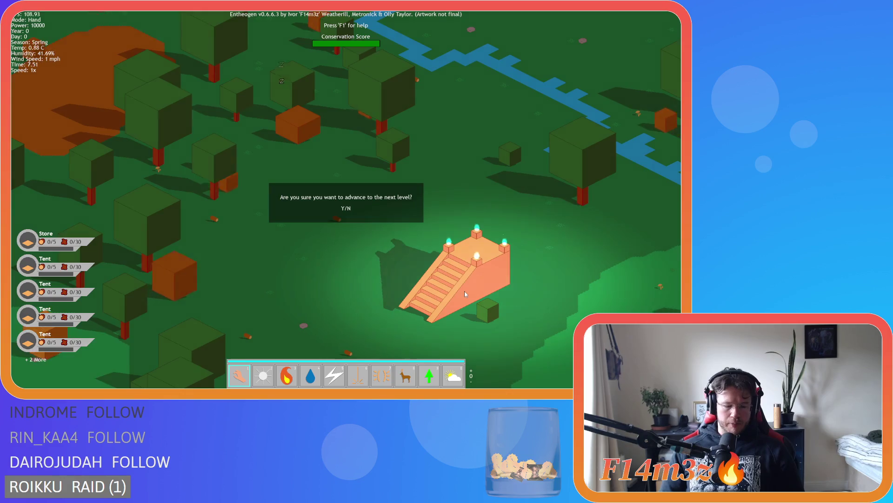
{"action": "key", "text": "n"}
{"action": "scroll", "coordinate": [448, 283], "scroll_direction": "down", "scroll_amount": 10}
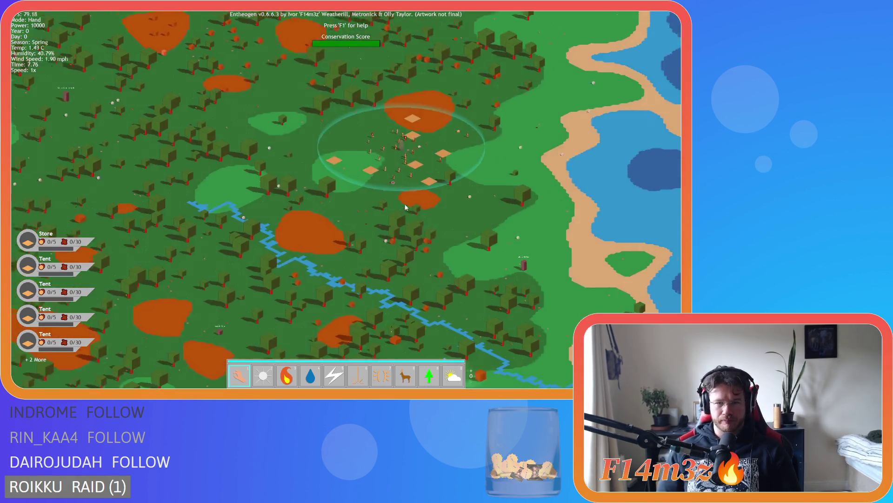
{"action": "scroll", "coordinate": [405, 207], "scroll_direction": "up", "scroll_amount": 2}
{"action": "key", "text": "t"}
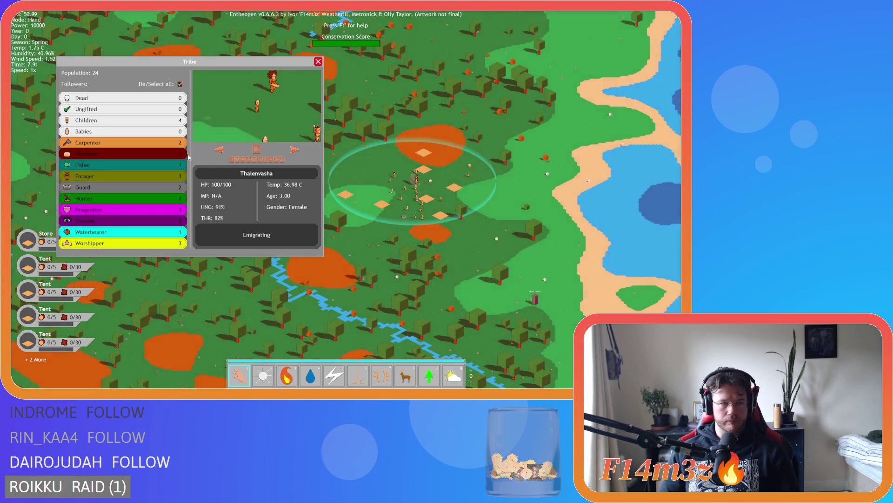
{"action": "left_click", "coordinate": [180, 85]}
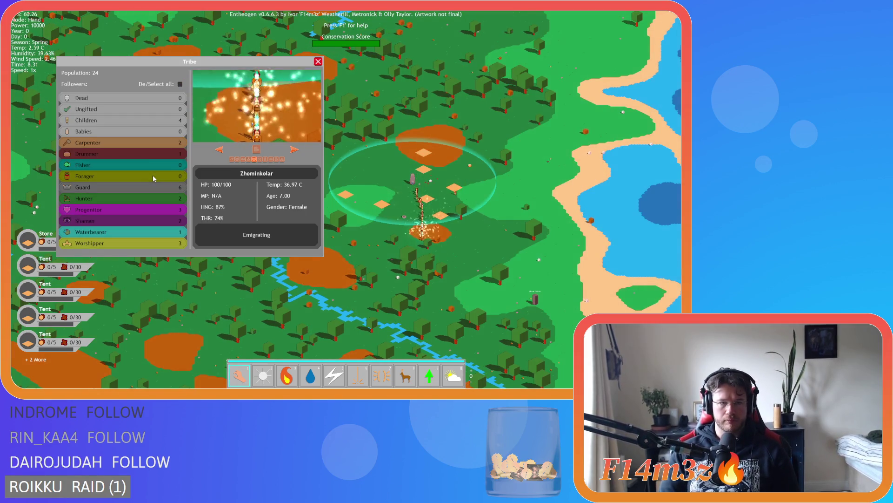
{"action": "key", "text": "t"}
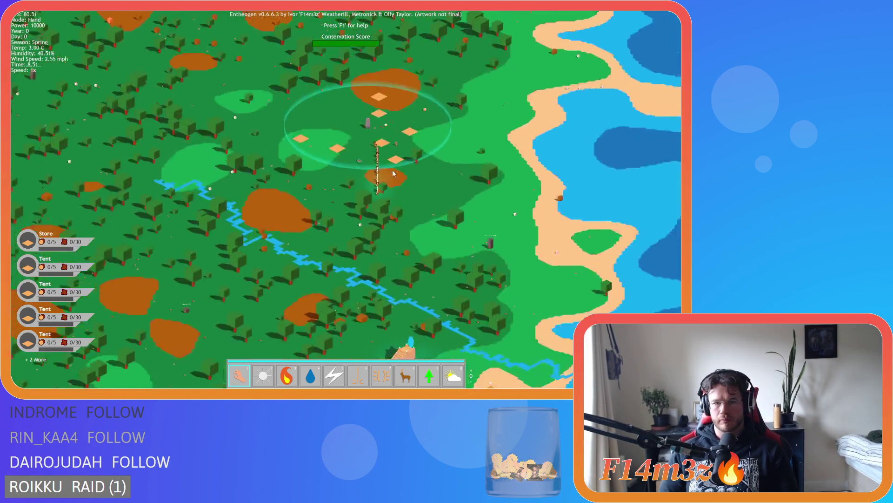
Step: Raise game speed to 8x and pan the camera toward the stepped temple
{"action": "scroll", "coordinate": [392, 173], "scroll_direction": "up", "scroll_amount": 3}
{"action": "key", "text": "s"}
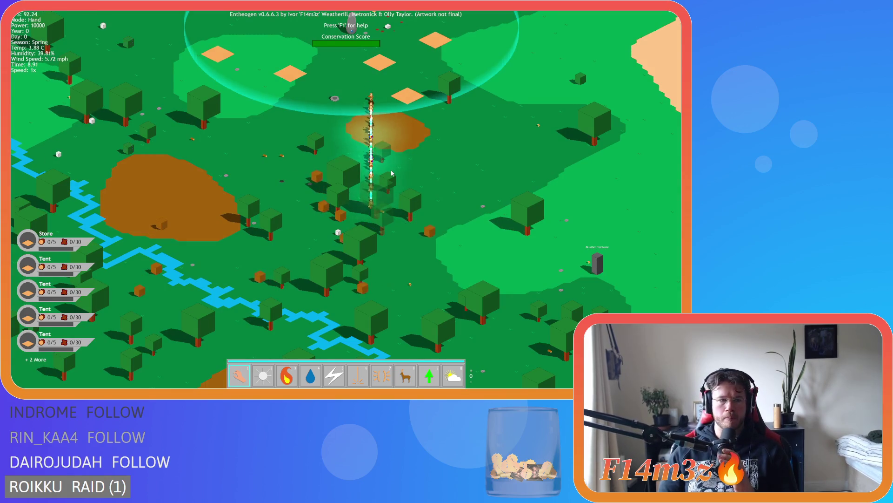
{"action": "key", "text": "plus"}
{"action": "key", "text": "plus"}
{"action": "key", "text": "plus"}
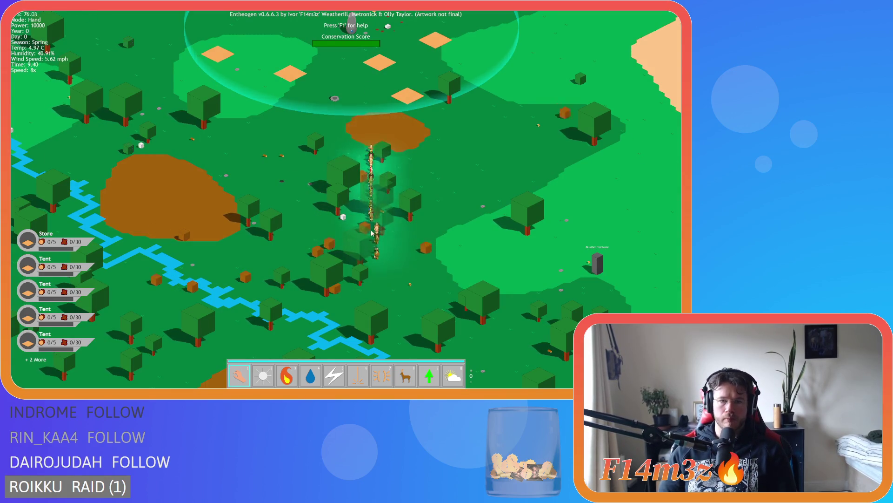
{"action": "key", "text": "s"}
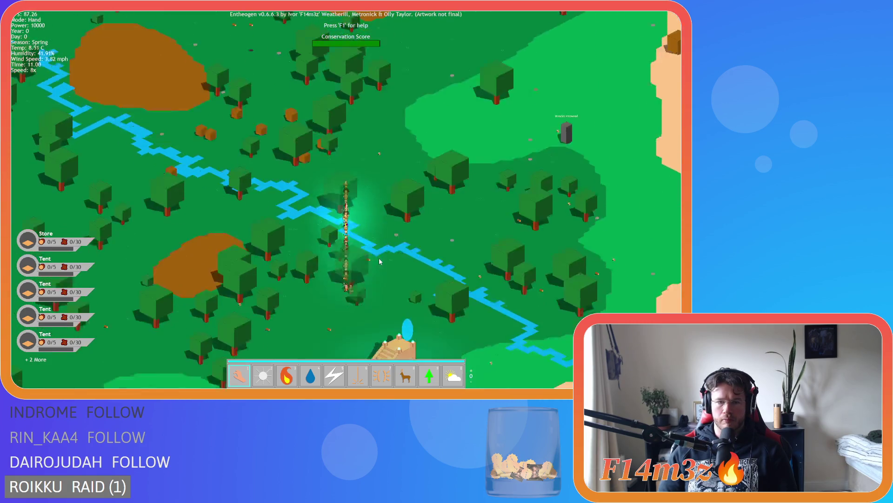
{"action": "scroll", "coordinate": [379, 257], "scroll_direction": "up", "scroll_amount": 5}
{"action": "scroll", "coordinate": [378, 255], "scroll_direction": "up", "scroll_amount": 3}
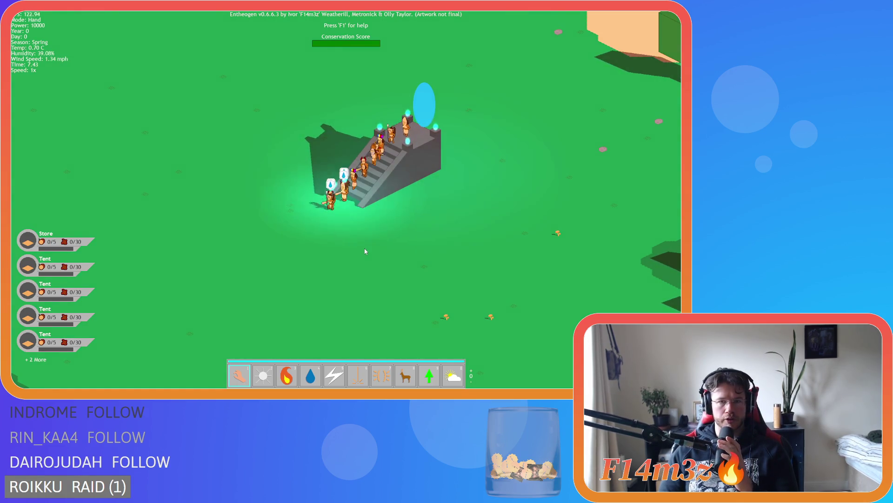
{"action": "scroll", "coordinate": [364, 249], "scroll_direction": "down", "scroll_amount": 3}
{"action": "scroll", "coordinate": [363, 248], "scroll_direction": "down", "scroll_amount": 5}
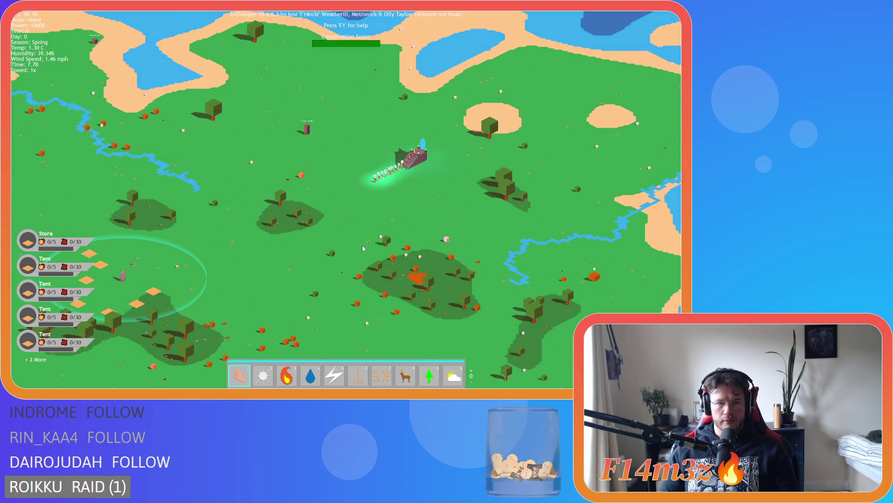
{"action": "scroll", "coordinate": [362, 247], "scroll_direction": "up", "scroll_amount": 10}
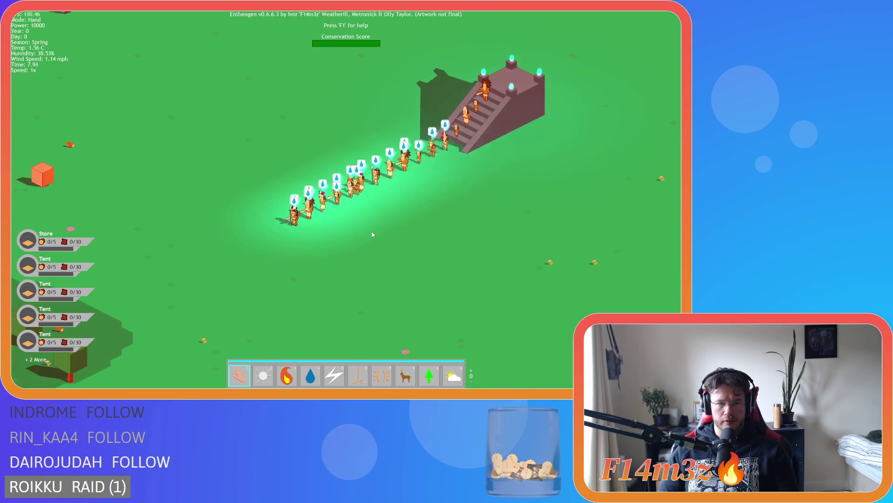
Step: Follow the villager line across the island and back to the temple at 8x speed
{"action": "key", "text": "w"}
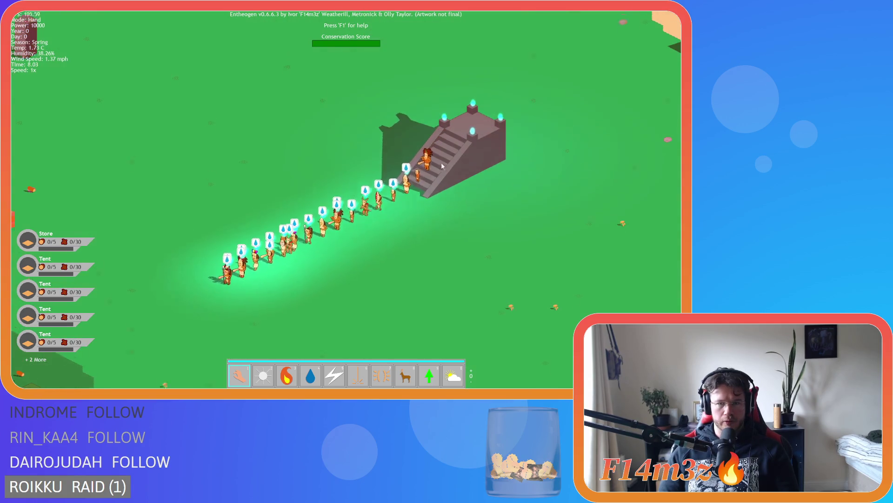
{"action": "key", "text": "plus"}
{"action": "key", "text": "plus"}
{"action": "key", "text": "plus"}
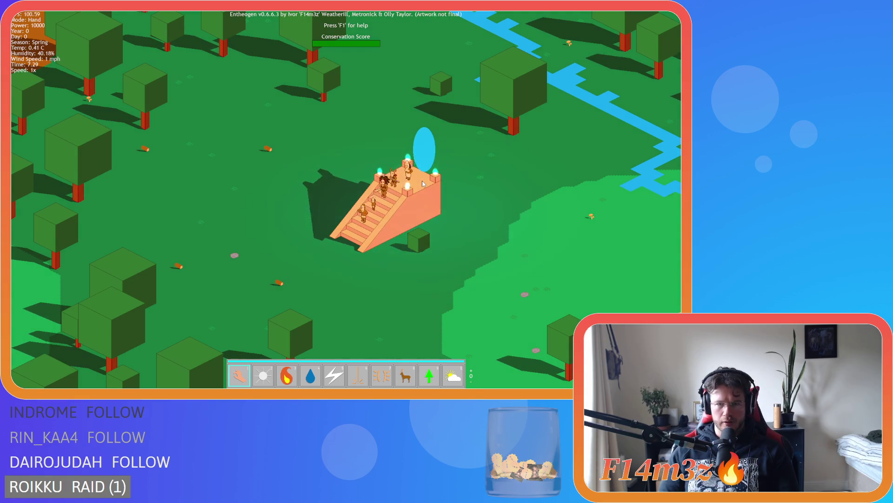
{"action": "scroll", "coordinate": [422, 184], "scroll_direction": "down", "scroll_amount": 10}
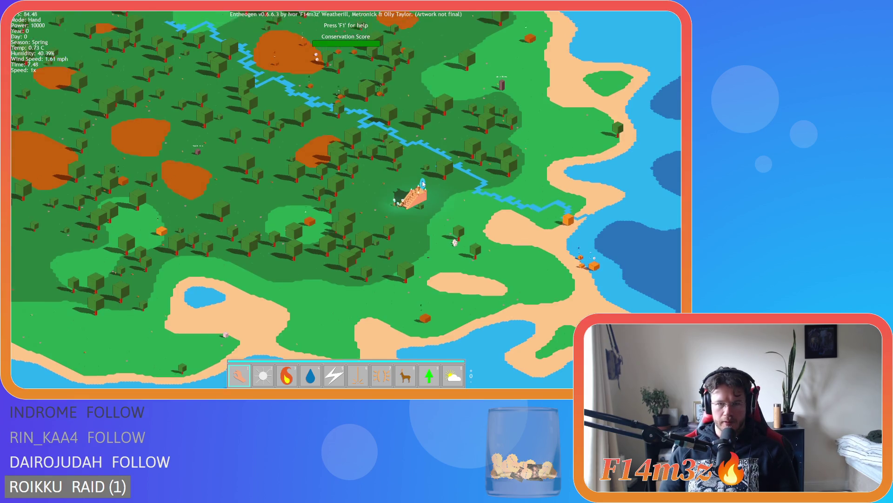
{"action": "key", "text": "w"}
{"action": "key", "text": "s"}
{"action": "scroll", "coordinate": [422, 180], "scroll_direction": "up", "scroll_amount": 10}
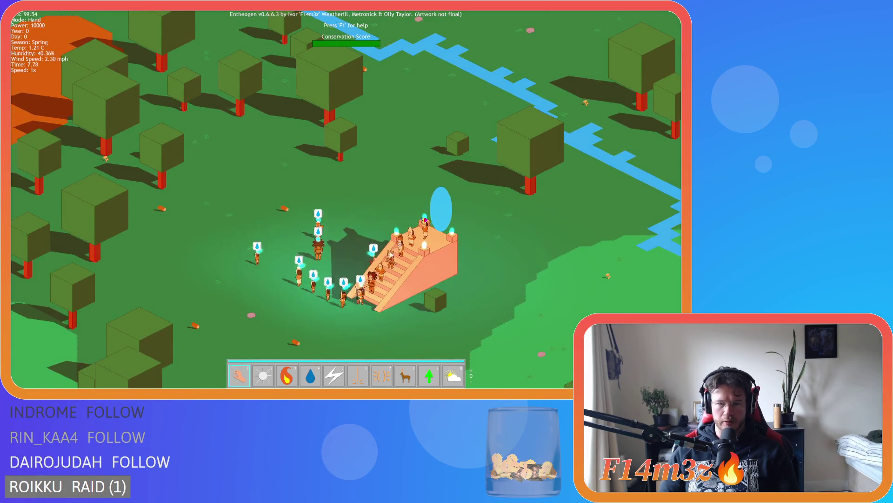
{"action": "scroll", "coordinate": [391, 253], "scroll_direction": "down", "scroll_amount": 10}
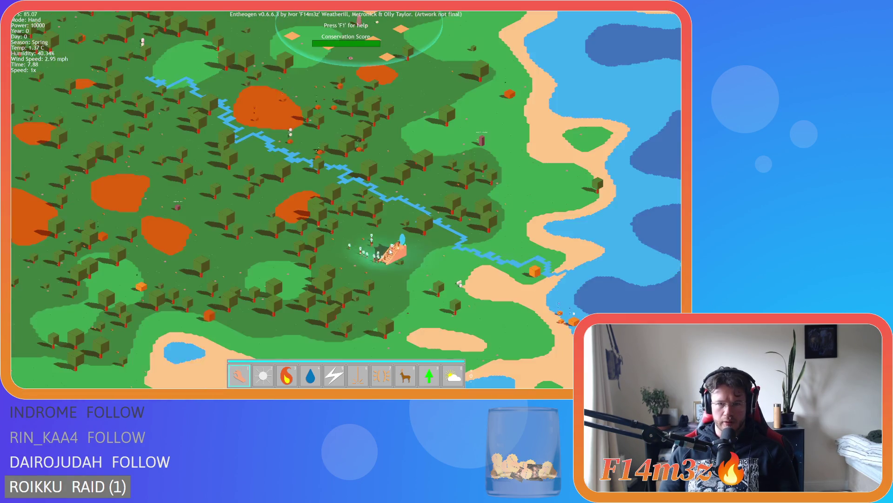
{"action": "scroll", "coordinate": [275, 206], "scroll_direction": "up", "scroll_amount": 10}
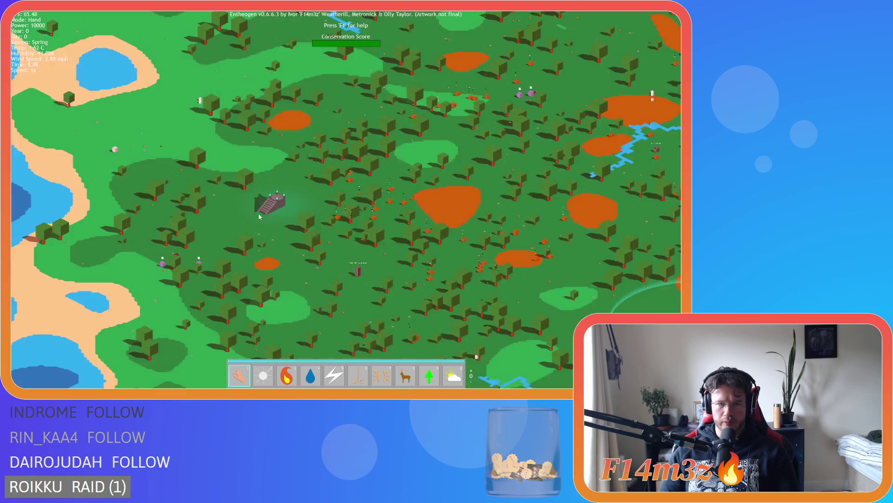
{"action": "scroll", "coordinate": [276, 207], "scroll_direction": "down", "scroll_amount": 10}
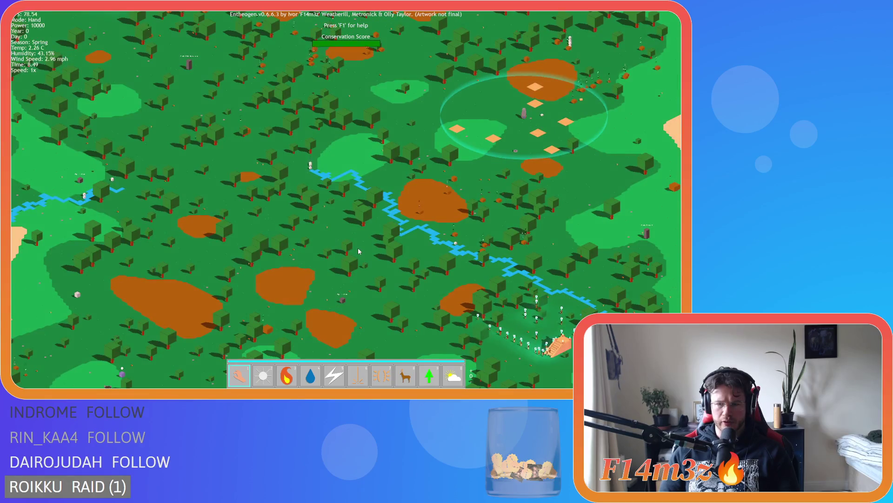
Step: Decline returning to the previous level and pan and rotate the map view
{"action": "left_click_drag", "start_coordinate": [359, 251], "coordinate": [242, 164]}
{"action": "key", "text": "Escape"}
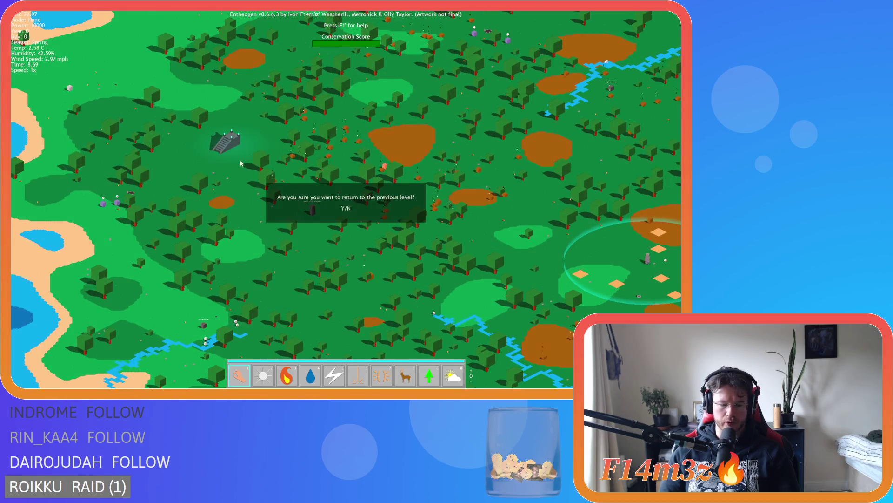
{"action": "key", "text": "Escape"}
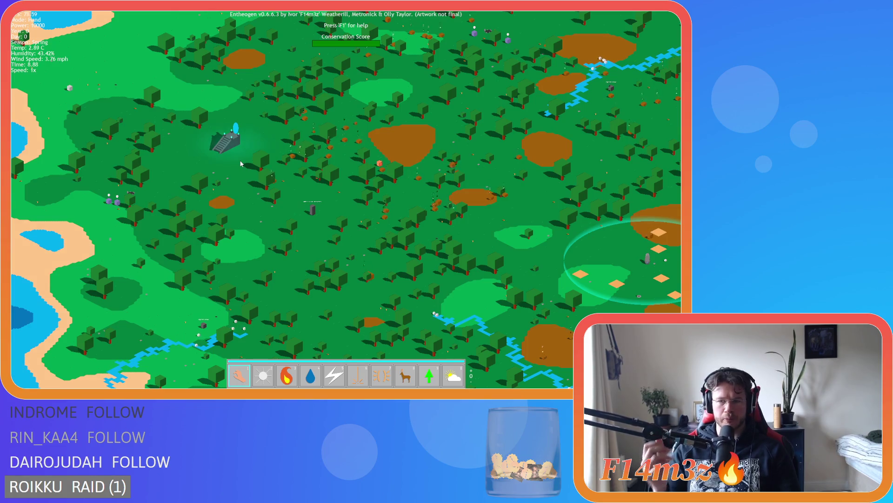
{"action": "key", "text": "e"}
{"action": "key", "text": "w"}
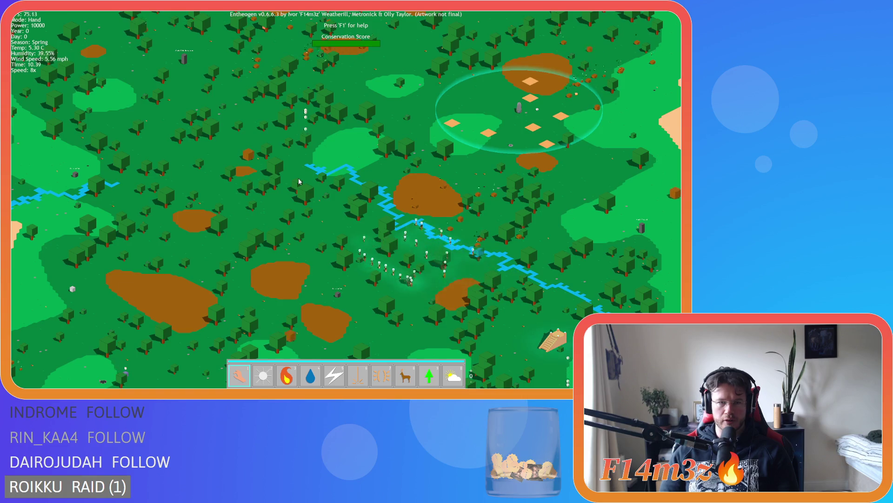
{"action": "key", "text": "w"}
{"action": "key", "text": "w"}
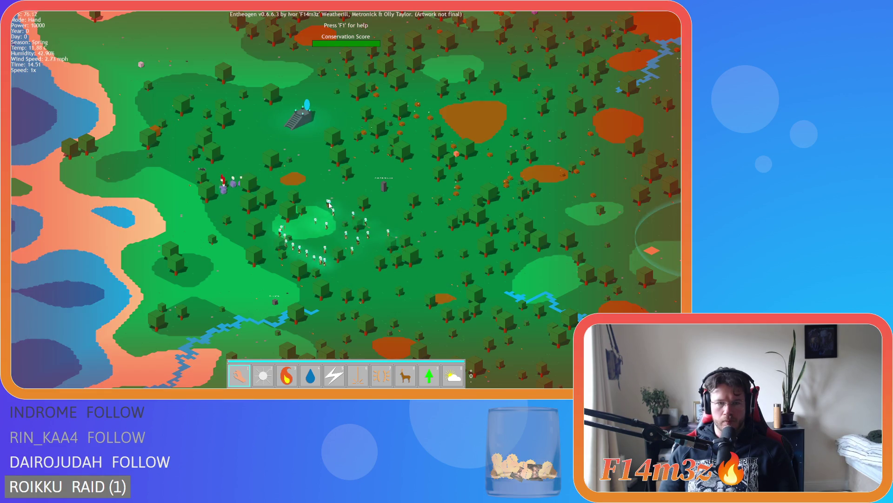
{"action": "scroll", "coordinate": [329, 205], "scroll_direction": "up", "scroll_amount": 5}
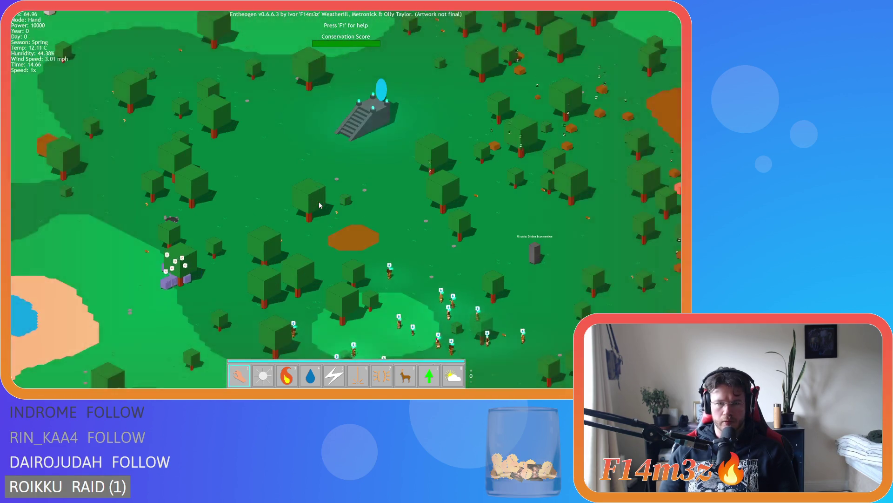
{"action": "scroll", "coordinate": [320, 205], "scroll_direction": "down", "scroll_amount": 3}
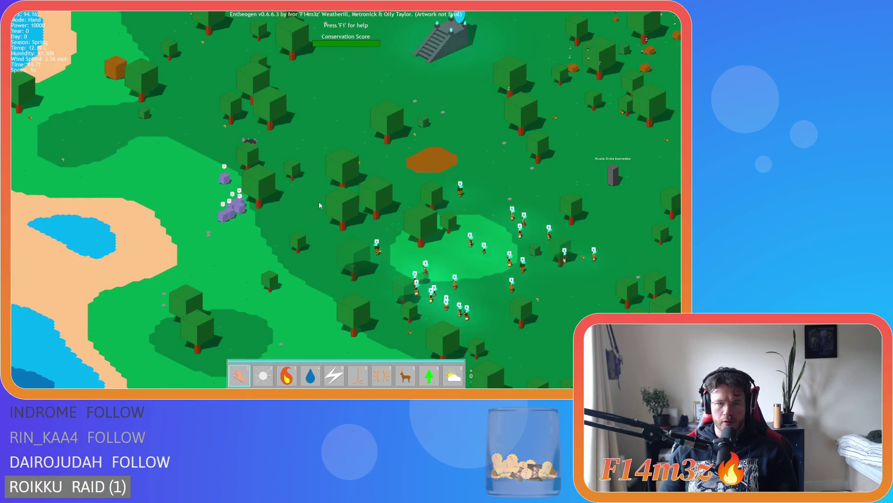
{"action": "scroll", "coordinate": [319, 205], "scroll_direction": "up", "scroll_amount": 3}
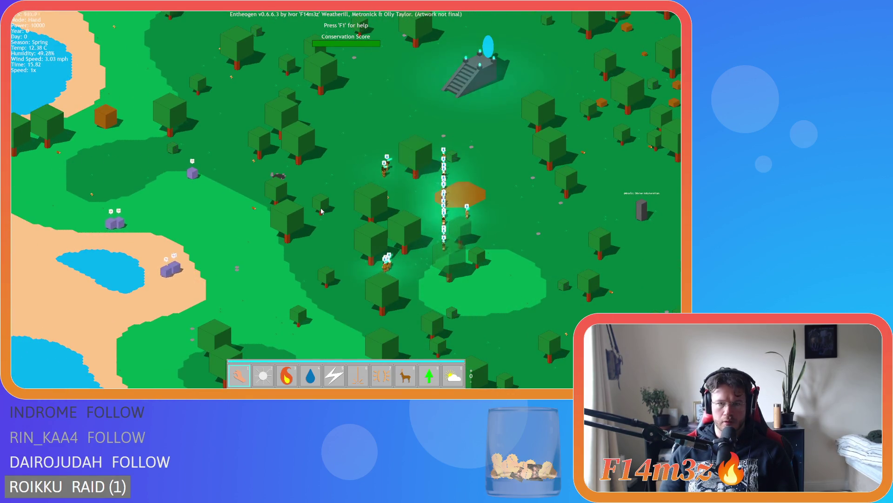
Step: Slow the game from 8x to 1x and follow the villagers up the temple
{"action": "key", "text": "minus"}
{"action": "key", "text": "minus"}
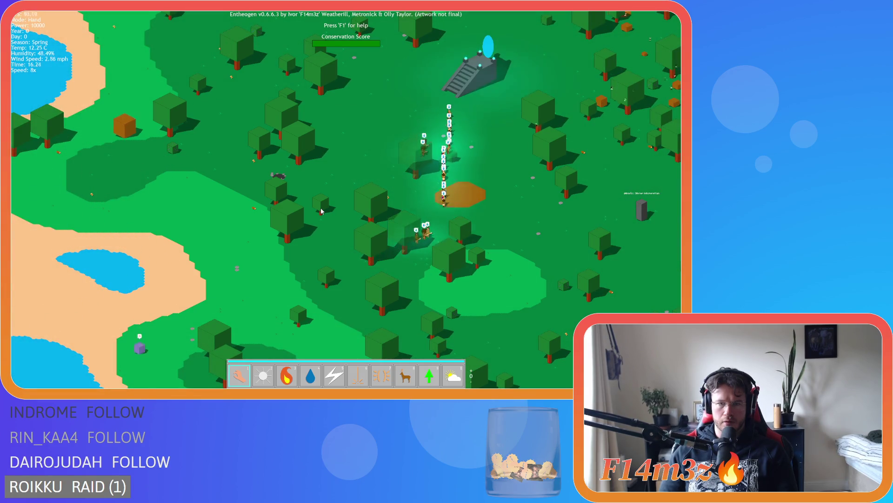
{"action": "key", "text": "minus"}
{"action": "key", "text": "w"}
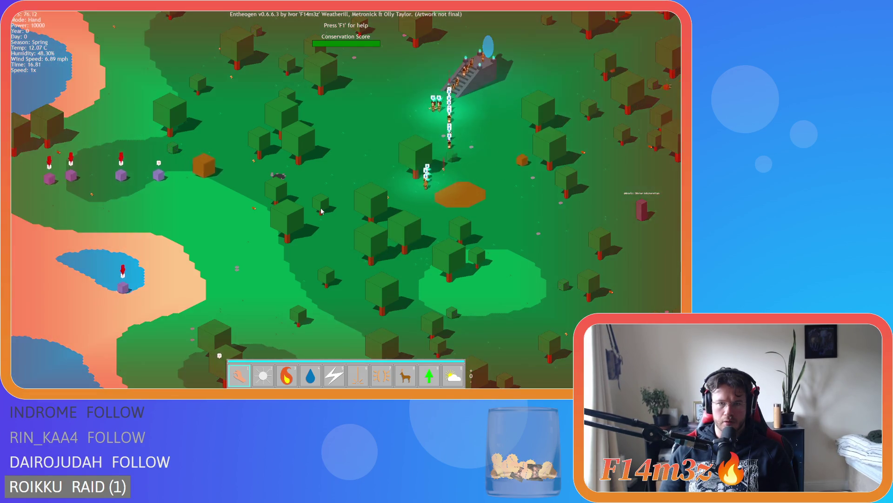
{"action": "key", "text": "s"}
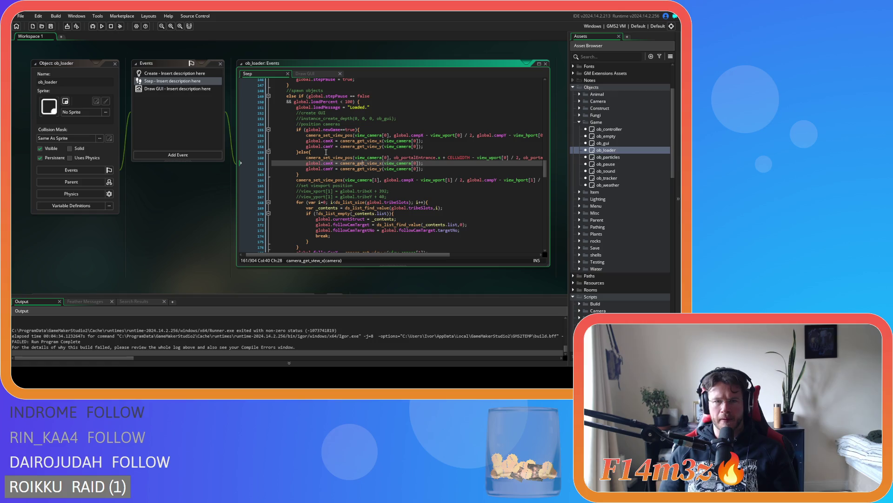
Step: Start an if (global.enter==true) condition above the entrance-portal camera lines
{"action": "left_click", "coordinate": [326, 151]}
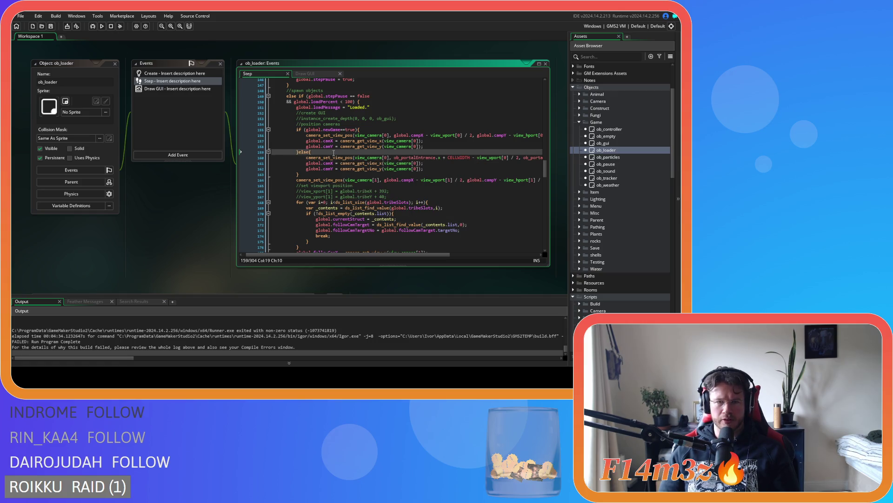
{"action": "key", "text": "Return"}
{"action": "type", "text": "if (glo"}
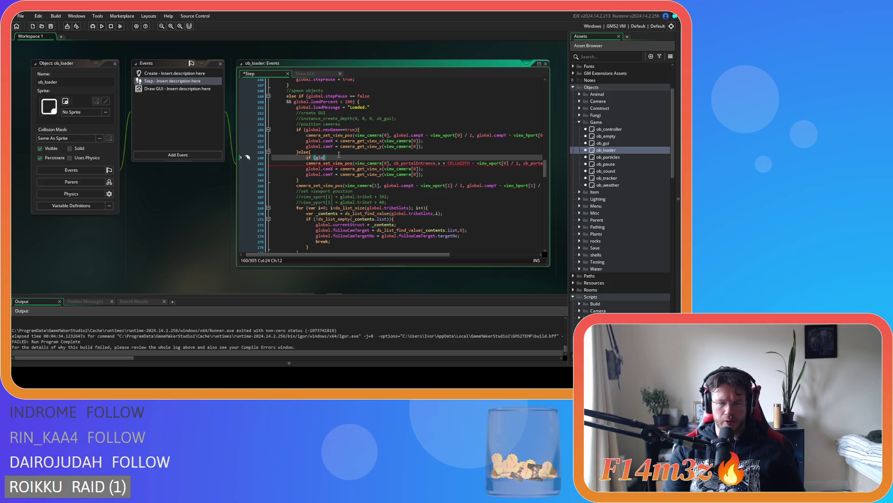
{"action": "type", "text": "bal."}
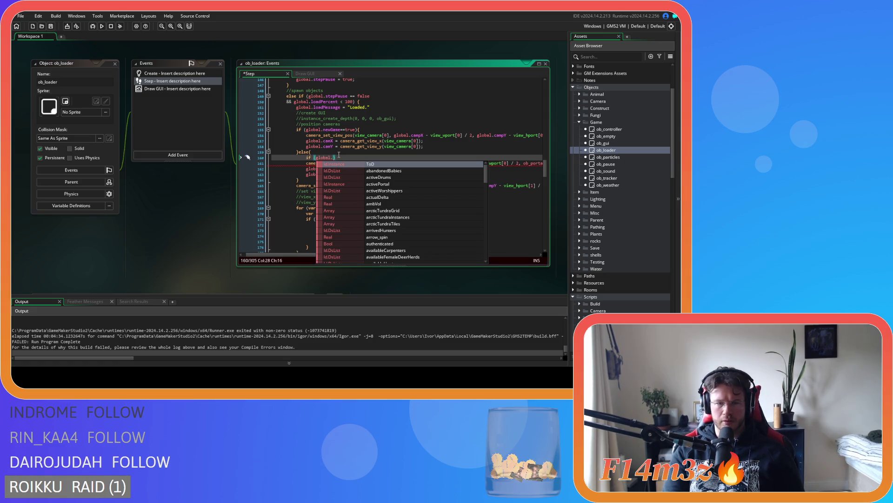
{"action": "type", "text": "enter"}
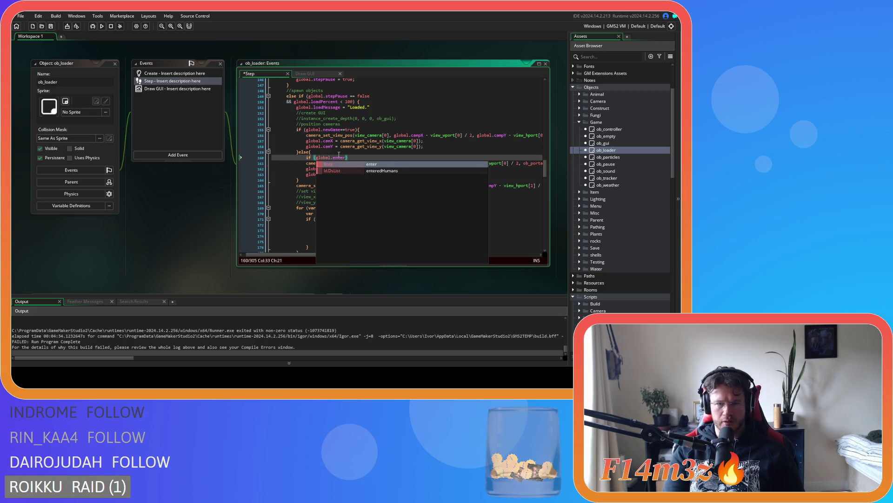
{"action": "type", "text": "==true"}
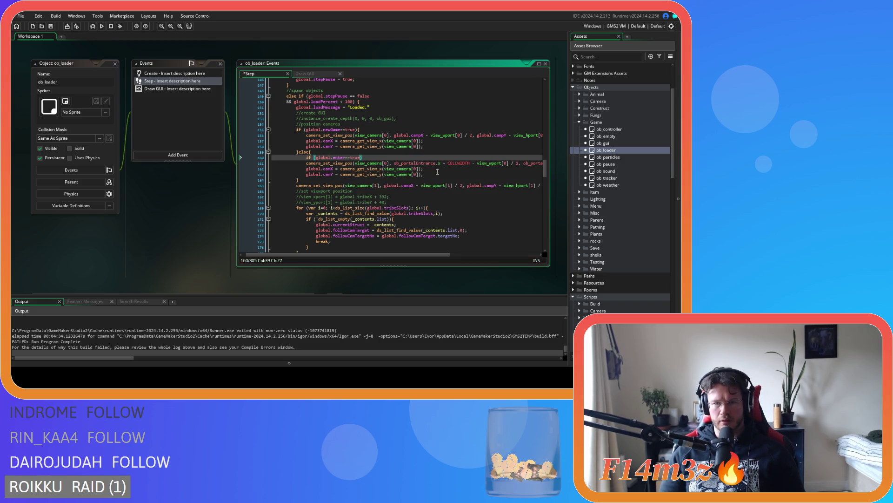
Step: Indent the three camera lines inside the if block and close it with a brace before the else
{"action": "left_click_drag", "start_coordinate": [423, 175], "coordinate": [292, 165]}
{"action": "key", "text": "Tab"}
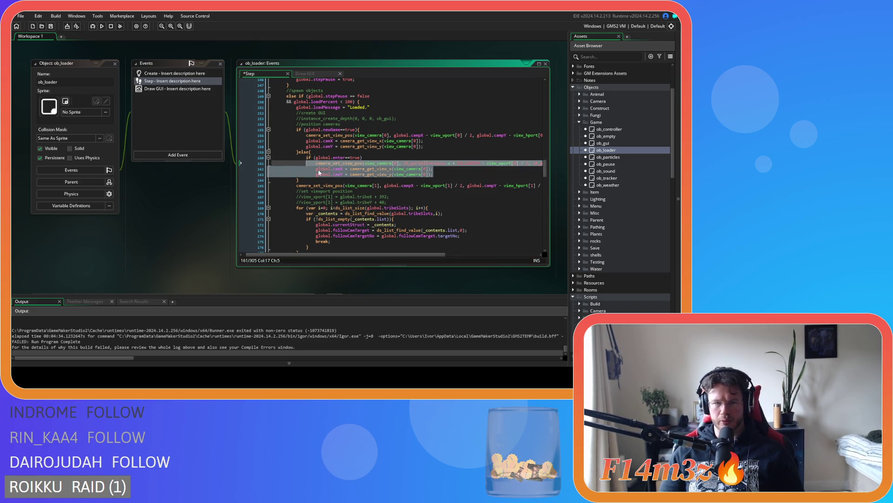
{"action": "left_click", "coordinate": [368, 158]}
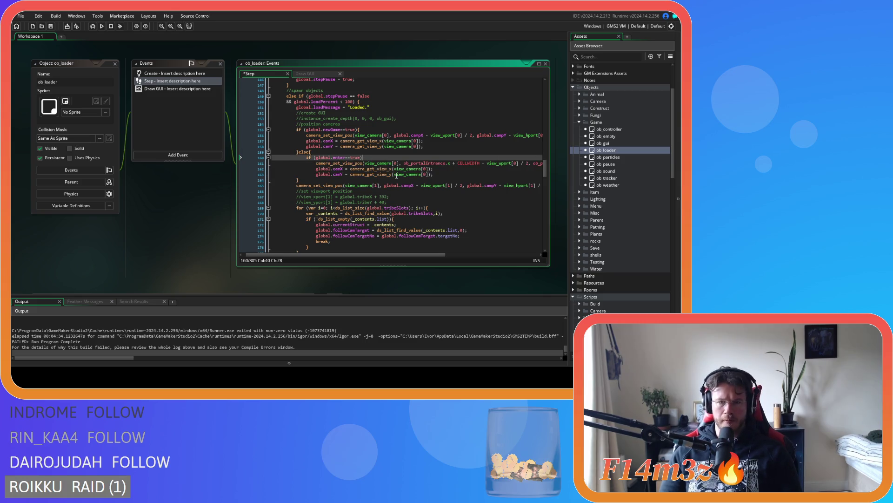
{"action": "left_click", "coordinate": [454, 176]}
{"action": "key", "text": "Return"}
{"action": "type", "text": "}"}
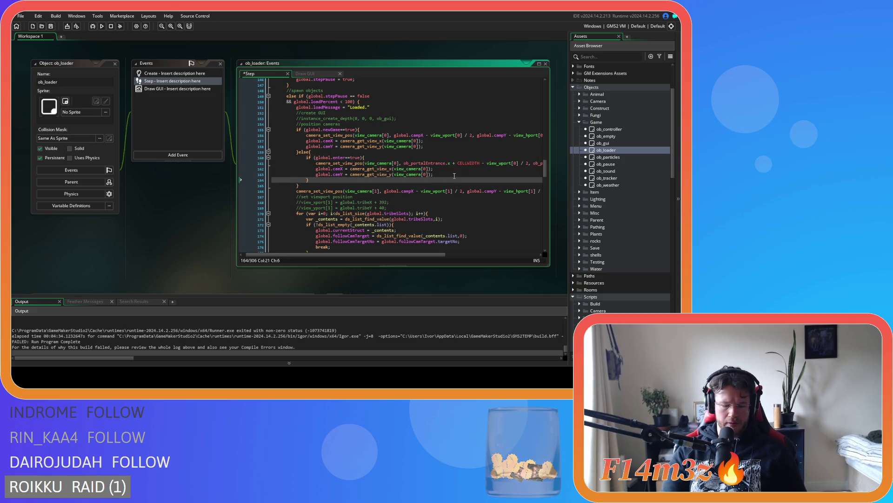
{"action": "key", "text": "Return"}
{"action": "key", "text": "Return"}
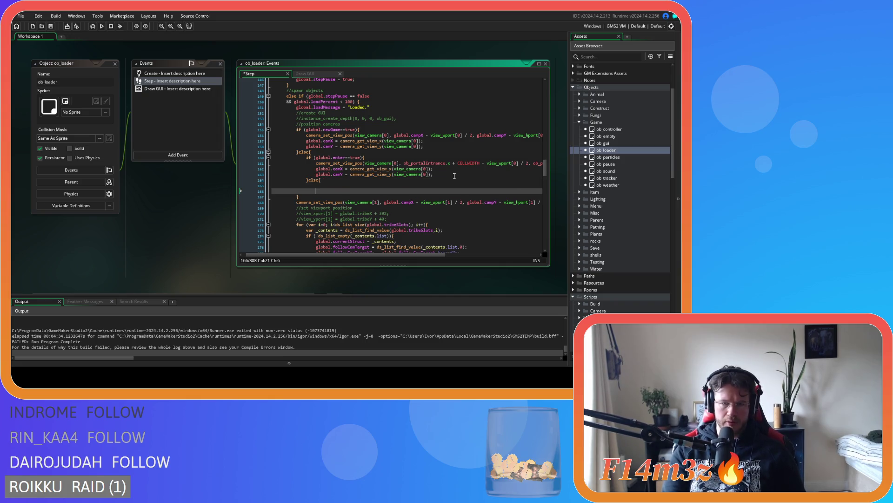
{"action": "scroll", "coordinate": [454, 176], "scroll_direction": "down", "scroll_amount": 20}
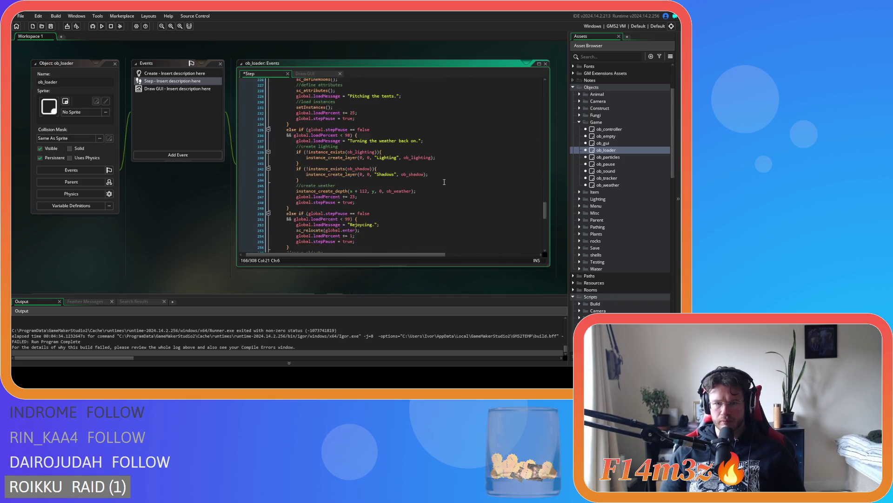
{"action": "scroll", "coordinate": [444, 182], "scroll_direction": "up", "scroll_amount": 4}
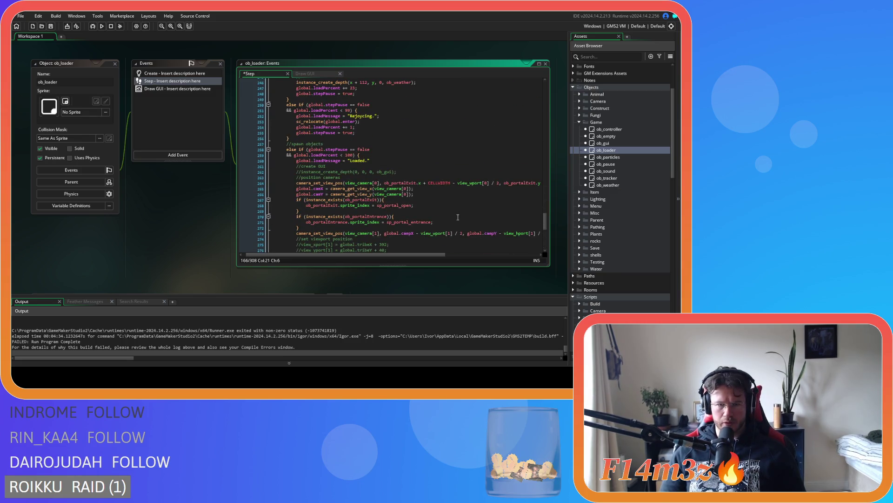
{"action": "scroll", "coordinate": [458, 217], "scroll_direction": "down", "scroll_amount": 1}
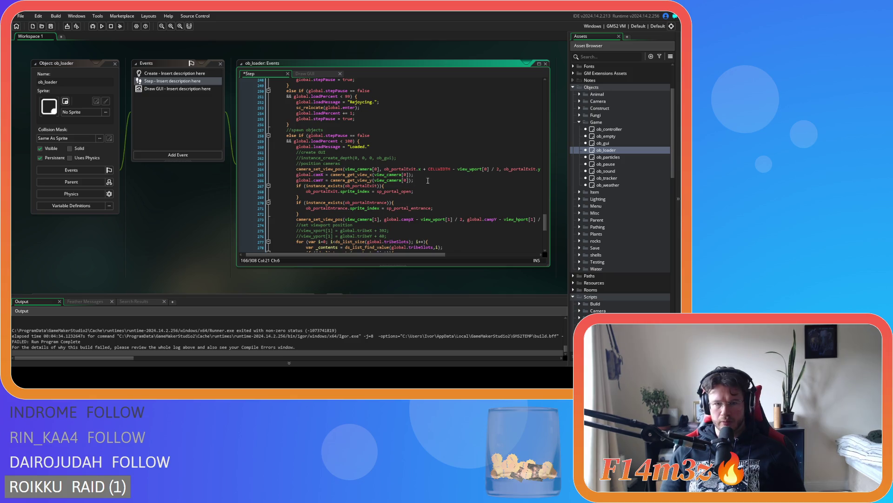
{"action": "left_click_drag", "start_coordinate": [427, 180], "coordinate": [298, 172]}
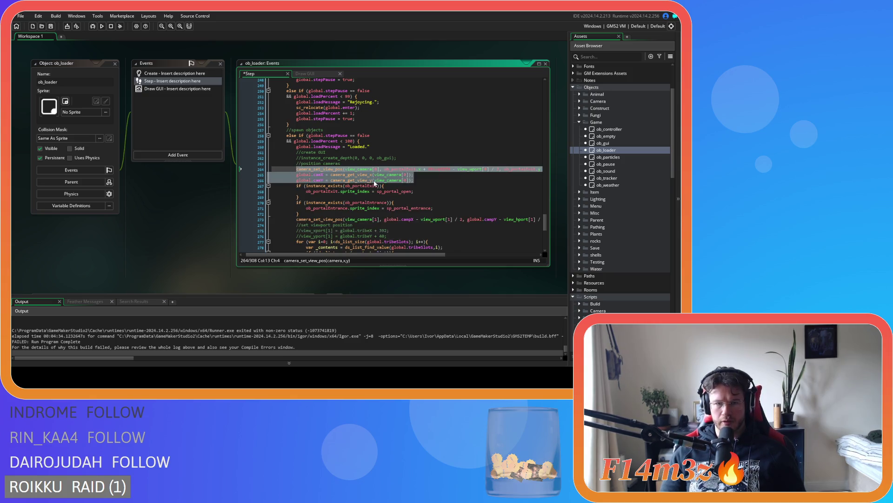
{"action": "scroll", "coordinate": [403, 199], "scroll_direction": "up", "scroll_amount": 20}
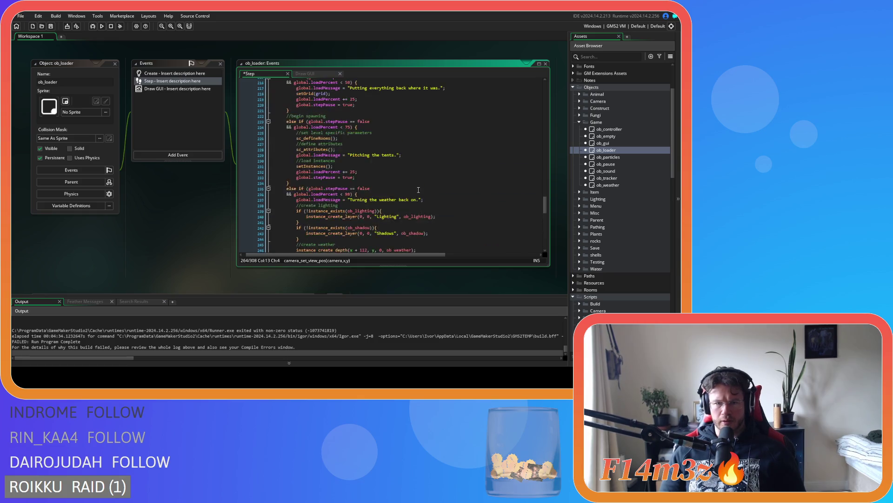
{"action": "scroll", "coordinate": [418, 189], "scroll_direction": "up", "scroll_amount": 1}
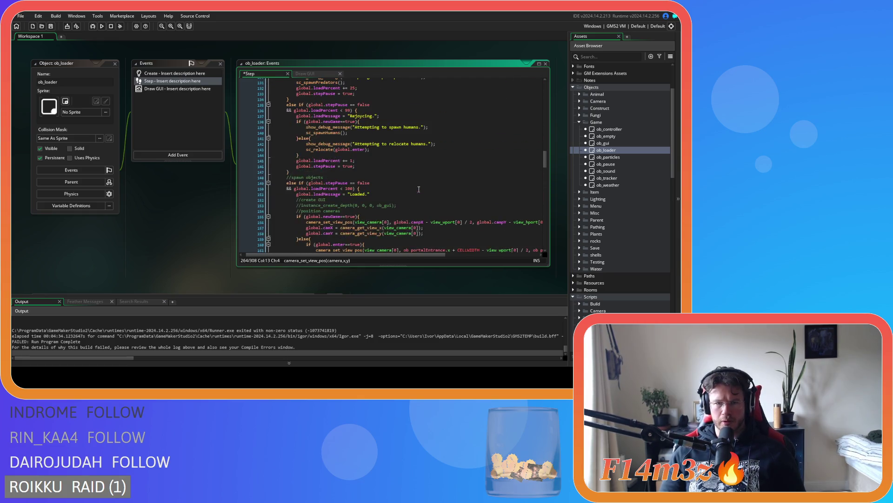
{"action": "left_click", "coordinate": [344, 202]}
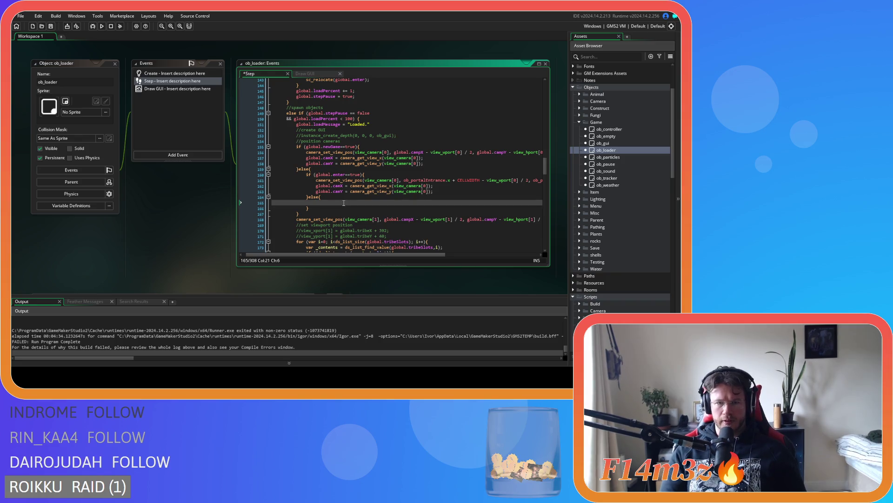
{"action": "key", "text": "ctrl+v"}
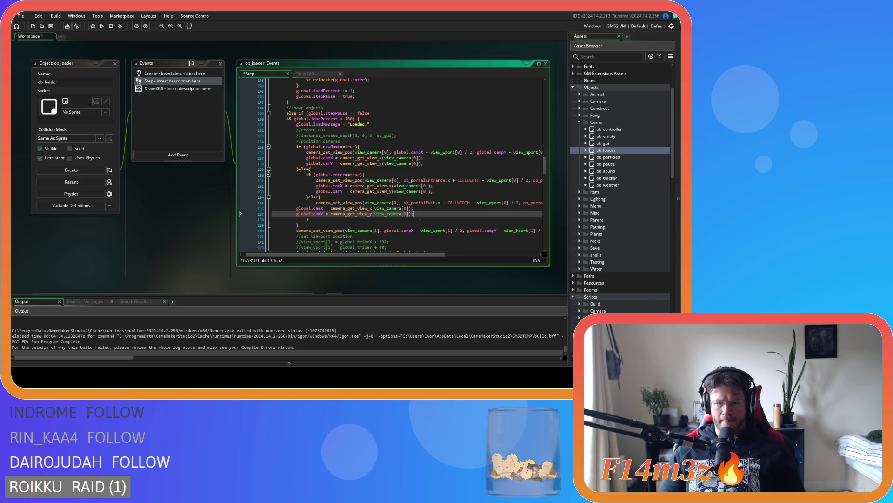
{"action": "left_click_drag", "start_coordinate": [420, 215], "coordinate": [270, 210]}
{"action": "key", "text": "Tab"}
{"action": "key", "text": "Tab"}
{"action": "scroll", "coordinate": [387, 219], "scroll_direction": "down", "scroll_amount": 15}
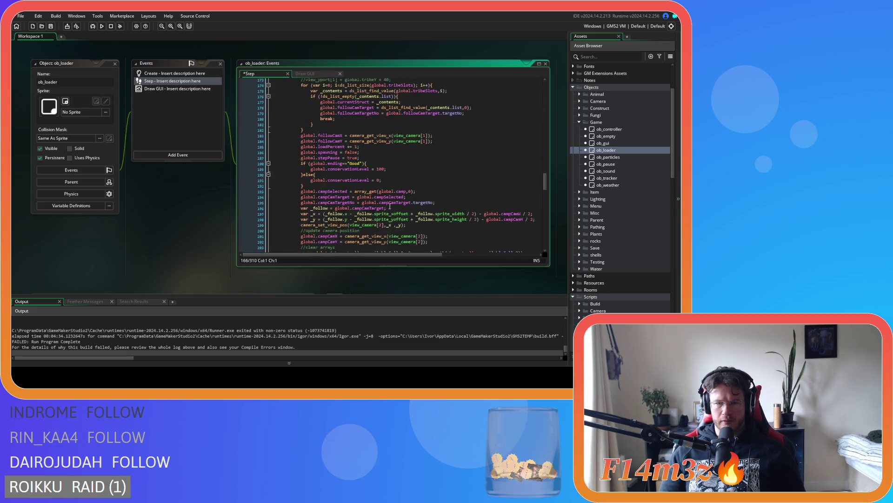
{"action": "scroll", "coordinate": [389, 206], "scroll_direction": "up", "scroll_amount": 11}
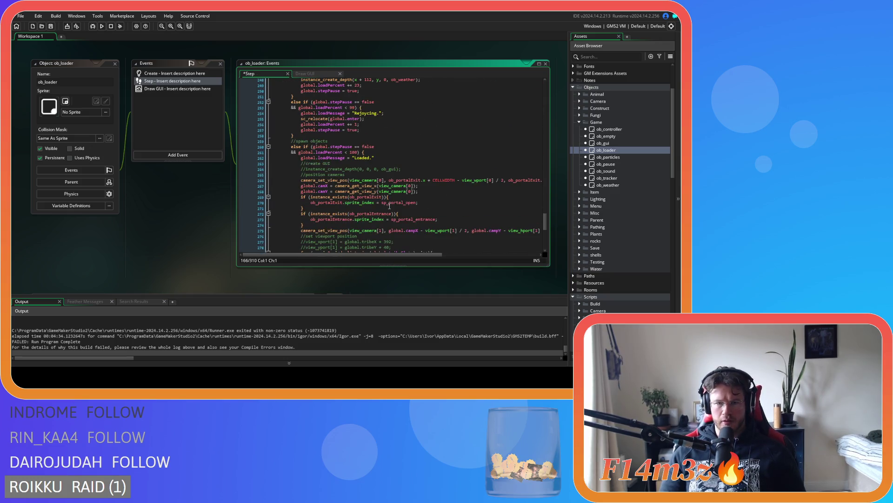
{"action": "scroll", "coordinate": [388, 202], "scroll_direction": "up", "scroll_amount": 8}
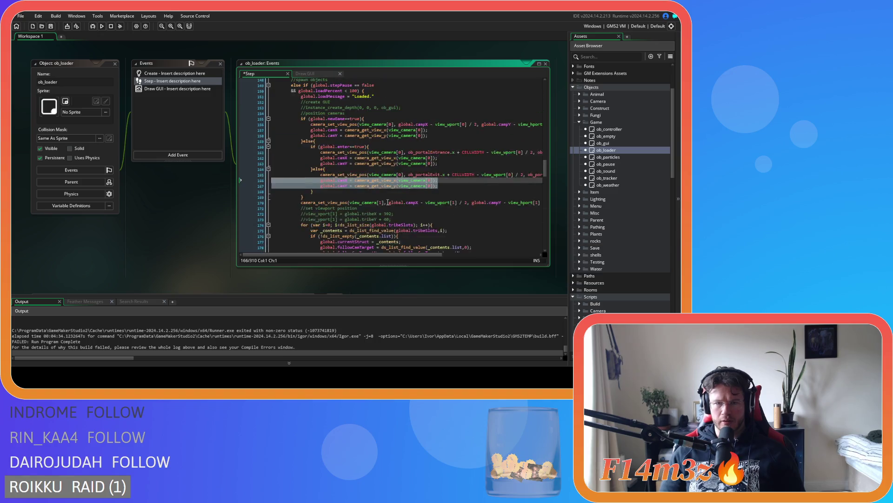
{"action": "left_click", "coordinate": [454, 196]}
{"action": "key", "text": "ctrl+s"}
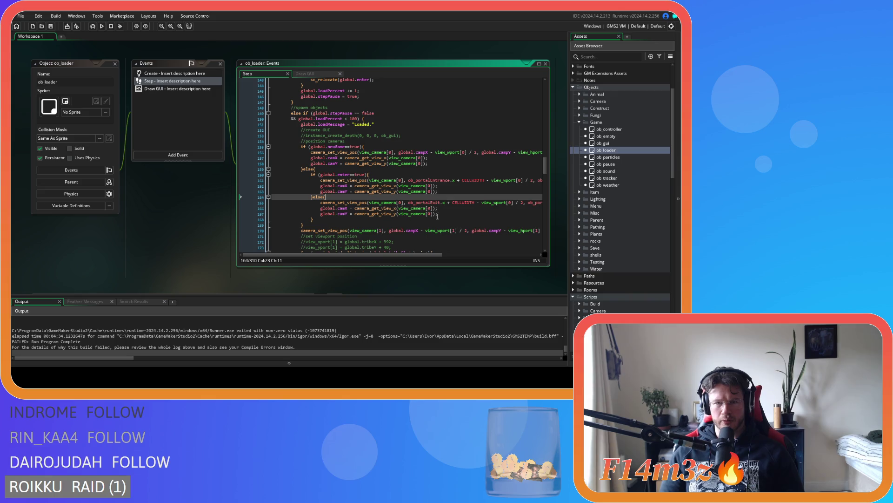
Step: Paste the instance_exists portal sprite checks into the else branch after the exit camera lines and indent them
{"action": "scroll", "coordinate": [419, 212], "scroll_direction": "down", "scroll_amount": 12}
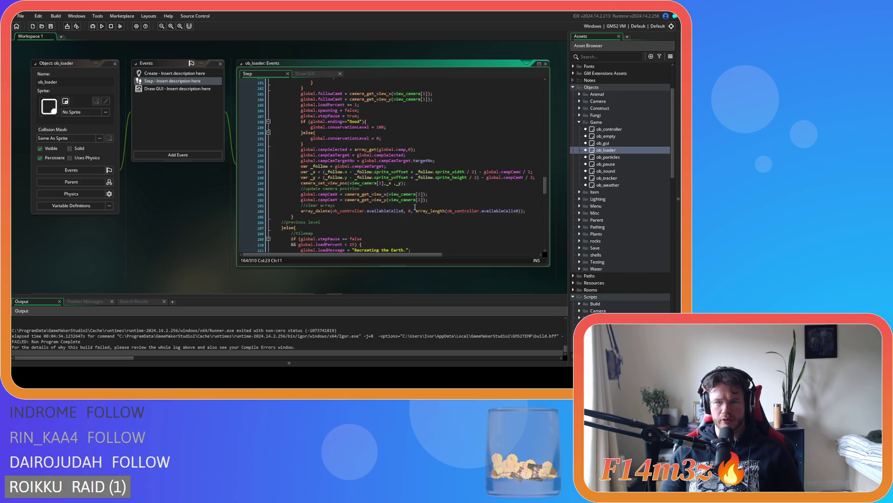
{"action": "scroll", "coordinate": [415, 207], "scroll_direction": "down", "scroll_amount": 10}
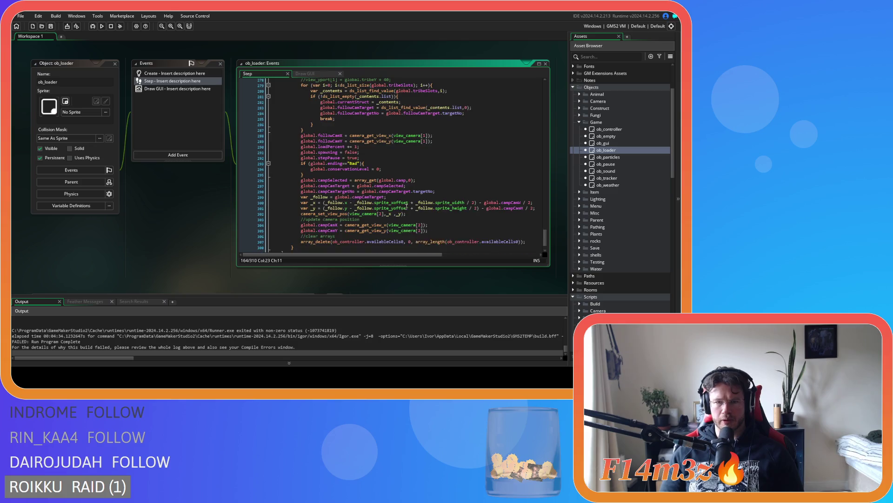
{"action": "scroll", "coordinate": [390, 201], "scroll_direction": "up", "scroll_amount": 1}
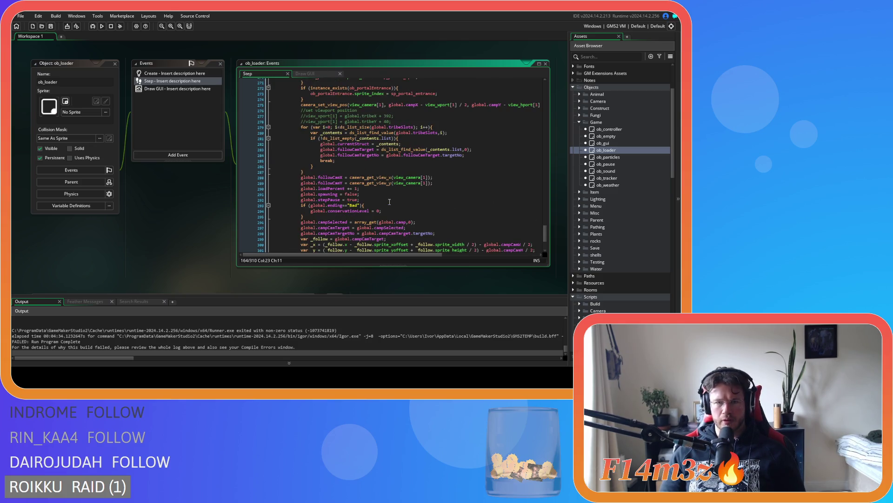
{"action": "scroll", "coordinate": [390, 201], "scroll_direction": "up", "scroll_amount": 4}
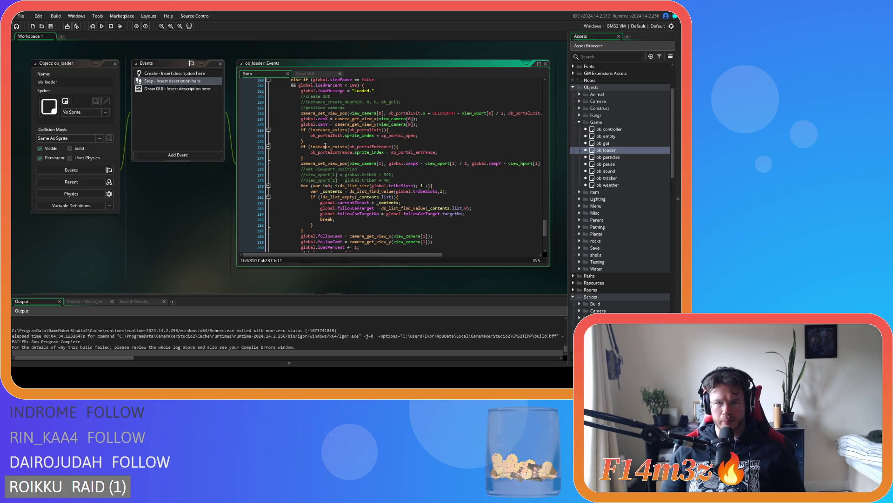
{"action": "left_click_drag", "start_coordinate": [304, 158], "coordinate": [301, 130]}
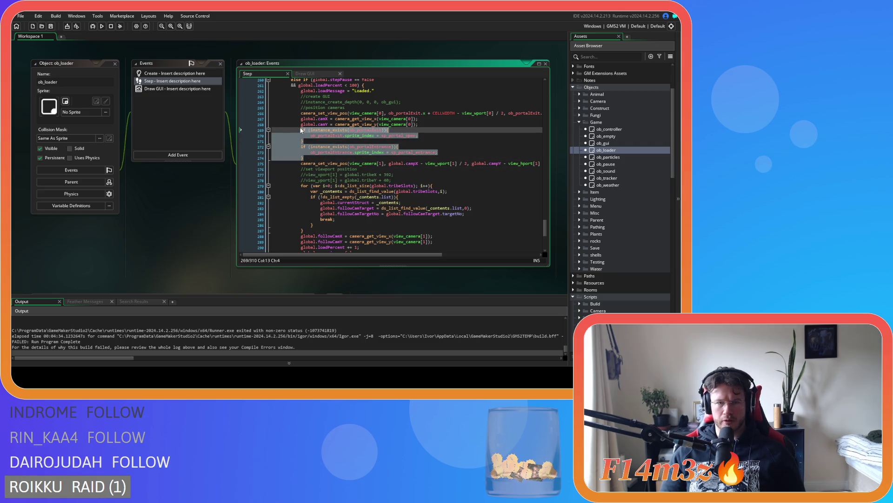
{"action": "scroll", "coordinate": [356, 157], "scroll_direction": "up", "scroll_amount": 20}
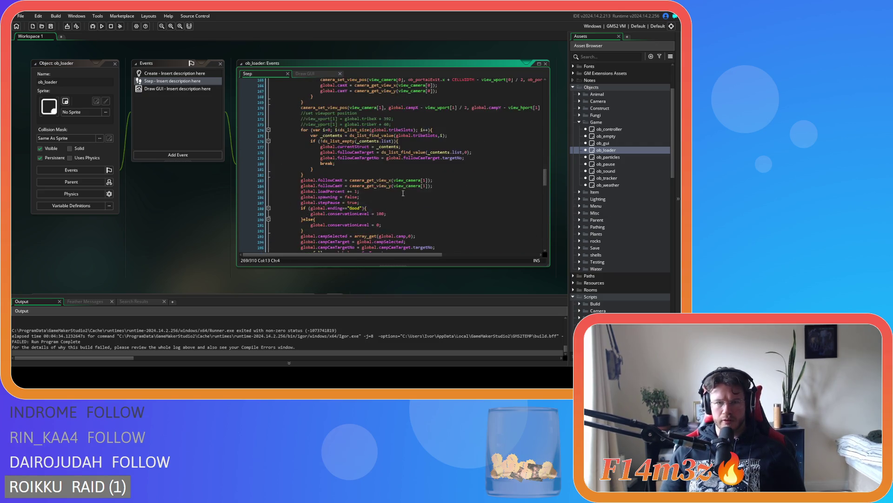
{"action": "scroll", "coordinate": [404, 195], "scroll_direction": "up", "scroll_amount": 2}
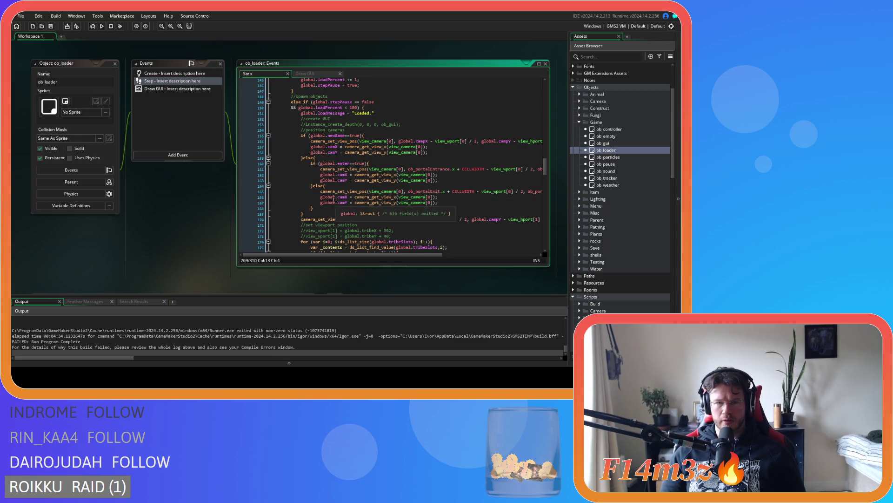
{"action": "left_click", "coordinate": [455, 203]}
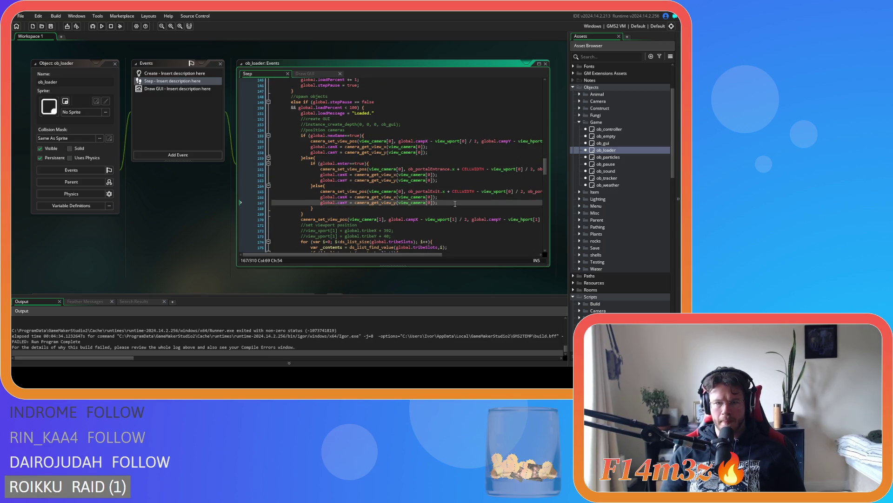
{"action": "key", "text": "ctrl+v"}
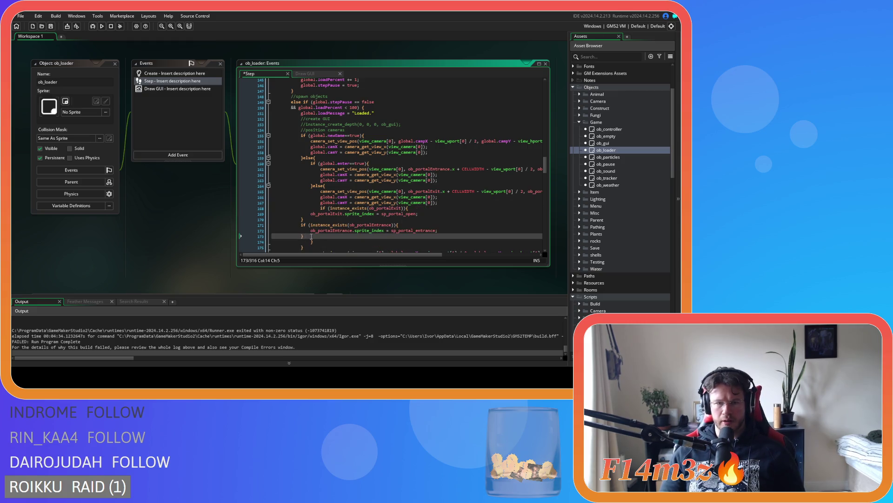
{"action": "left_click_drag", "start_coordinate": [311, 237], "coordinate": [263, 217]}
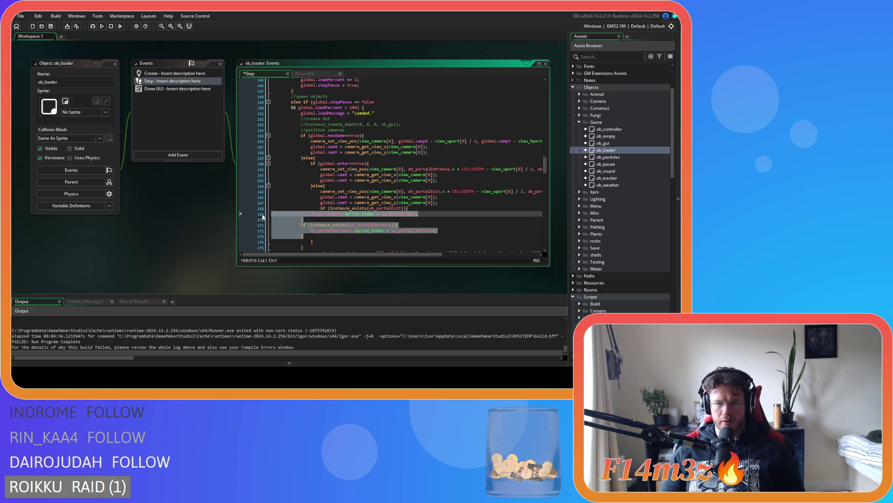
{"action": "key", "text": "Tab"}
{"action": "key", "text": "Tab"}
Step: Move the instance_exists(ob_portalEntrance) check to the top of the else branch, indenting the camera lines under it
{"action": "left_click", "coordinate": [443, 226]}
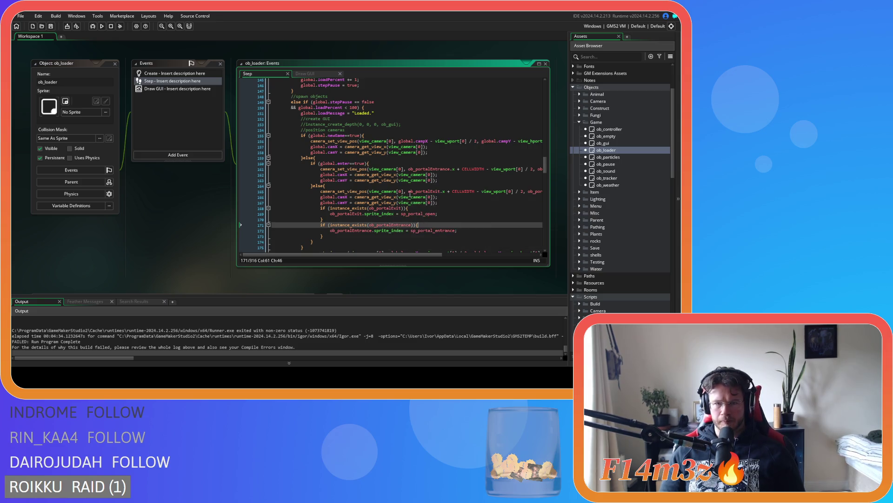
{"action": "mouse_move", "coordinate": [414, 197]}
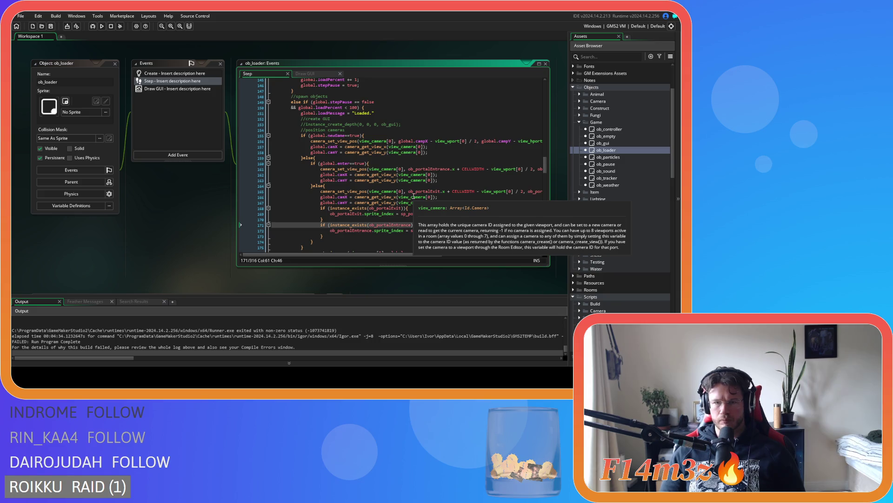
{"action": "left_click", "coordinate": [368, 163]}
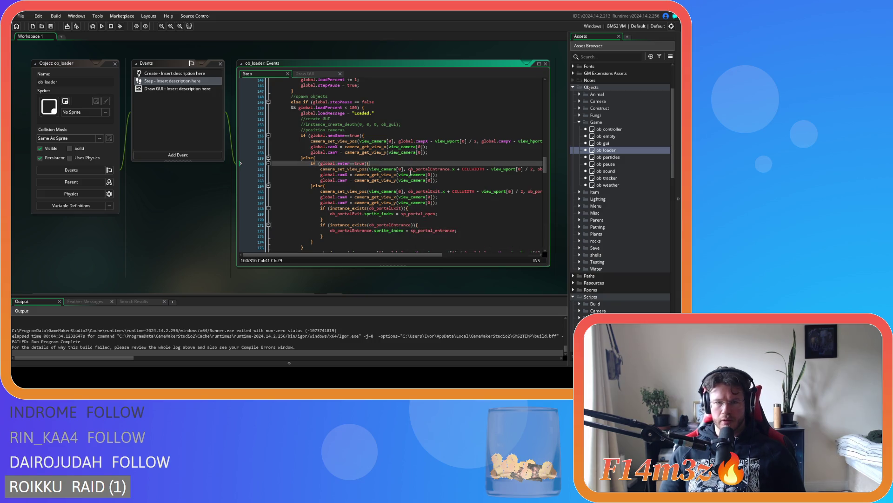
{"action": "left_click", "coordinate": [437, 169]}
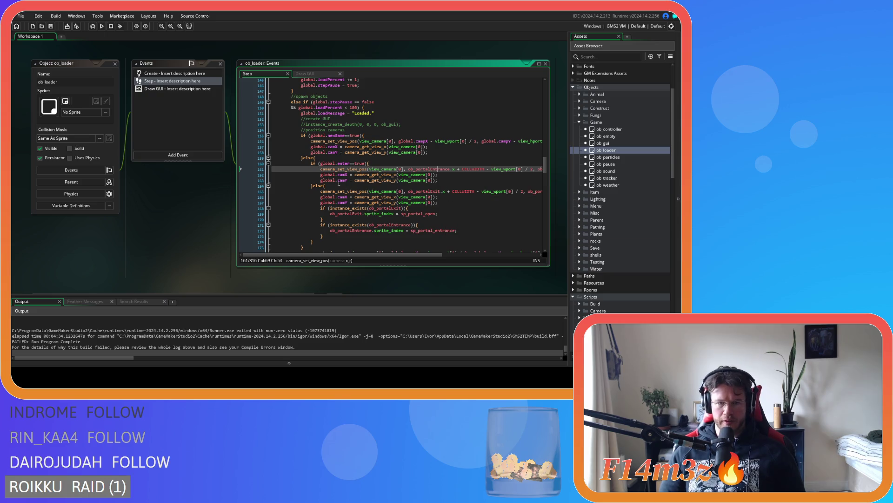
{"action": "left_click", "coordinate": [429, 191]}
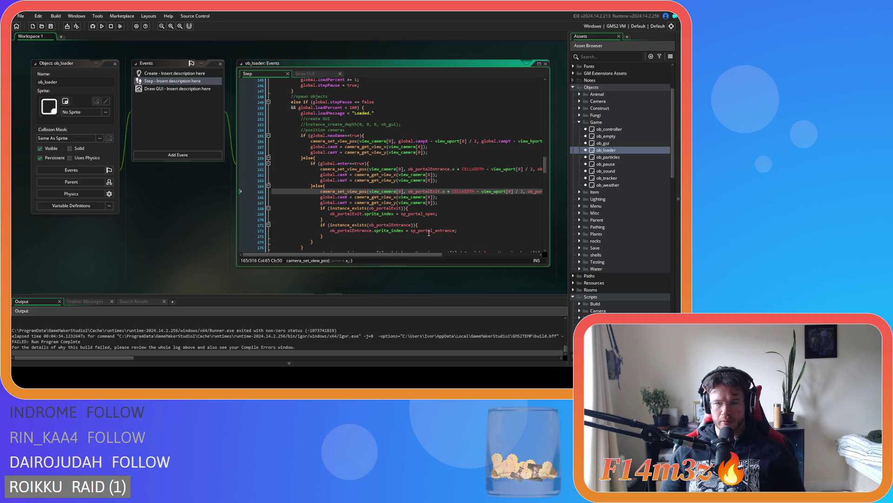
{"action": "left_click", "coordinate": [480, 232]}
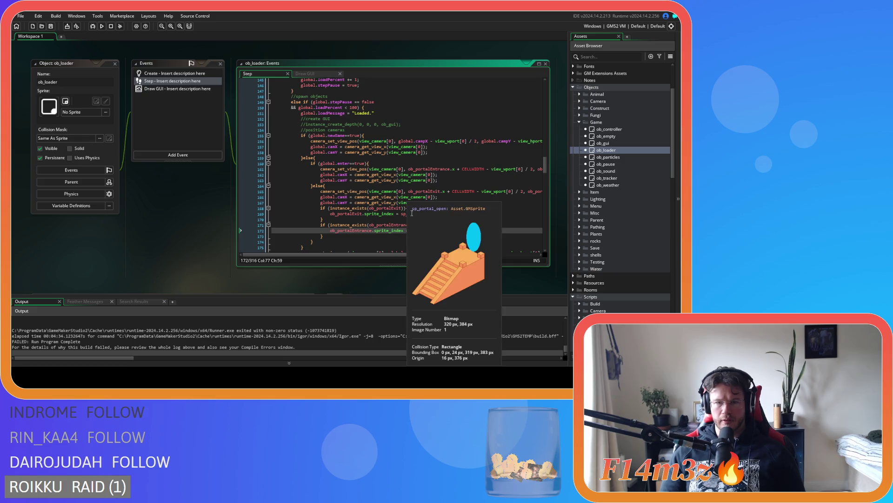
{"action": "left_click_drag", "start_coordinate": [425, 226], "coordinate": [321, 225]}
{"action": "key", "text": "BackSpace"}
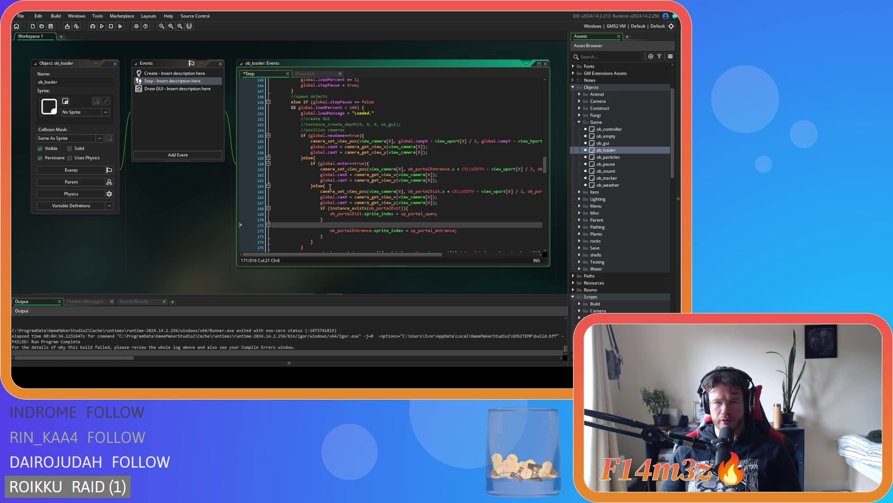
{"action": "left_click", "coordinate": [331, 186]}
{"action": "key", "text": "Return"}
{"action": "type", "text": "if (instance_exists(ob_portalEntrance)){"}
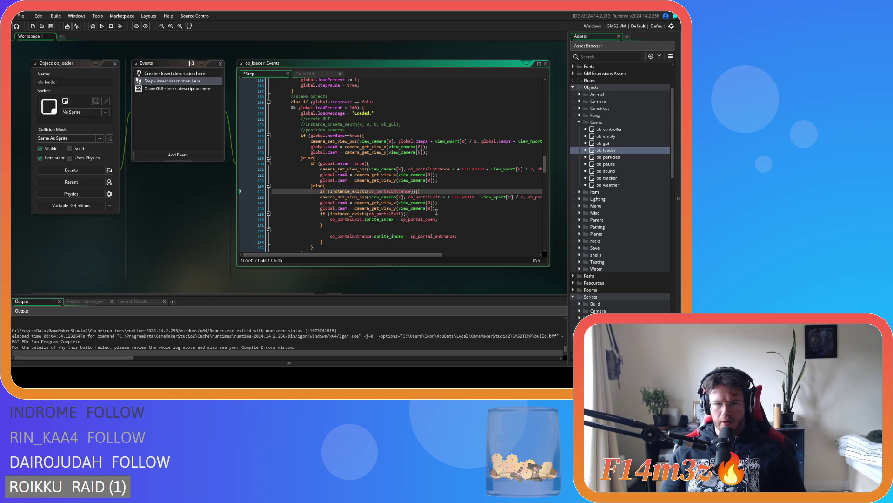
{"action": "left_click_drag", "start_coordinate": [437, 210], "coordinate": [273, 197]}
{"action": "key", "text": "Tab"}
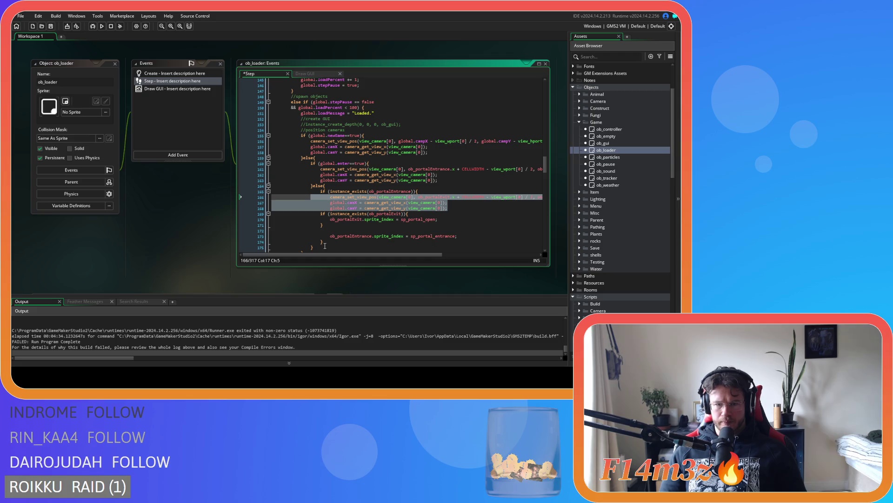
Step: Move the ob_portalEntrance sprite_index line inside the check after camY, close the brace, and save
{"action": "left_click_drag", "start_coordinate": [325, 244], "coordinate": [300, 240]}
{"action": "key", "text": "ctrl+x"}
{"action": "key", "text": "shift+Home"}
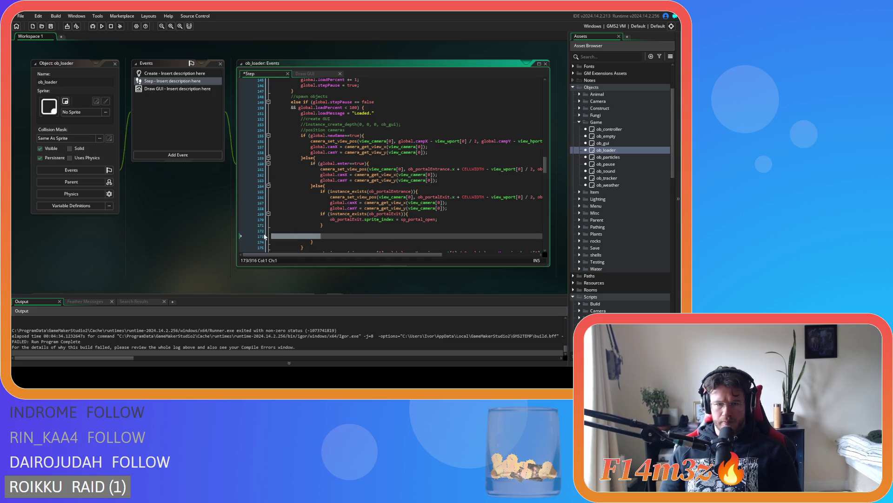
{"action": "key", "text": "shift+Up"}
{"action": "key", "text": "shift+Up"}
{"action": "key", "text": "BackSpace"}
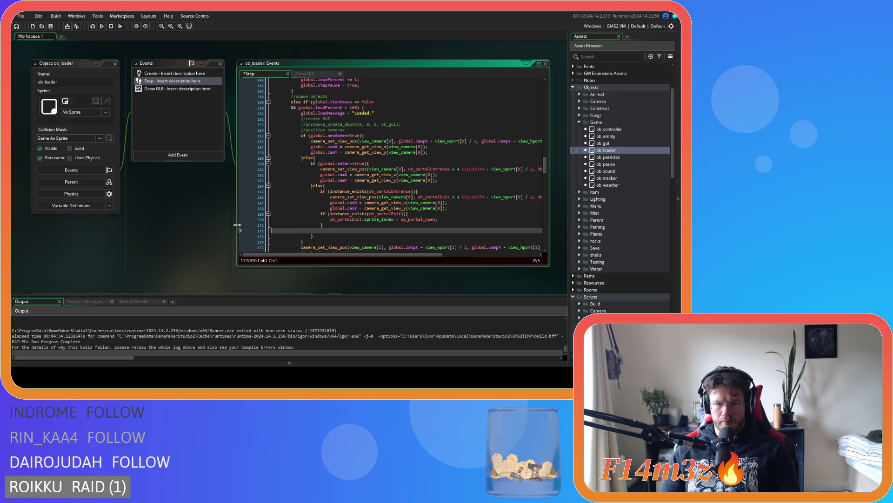
{"action": "left_click", "coordinate": [460, 210]}
{"action": "key", "text": "Return"}
{"action": "key", "text": "ctrl+v"}
{"action": "type", "text": "}"}
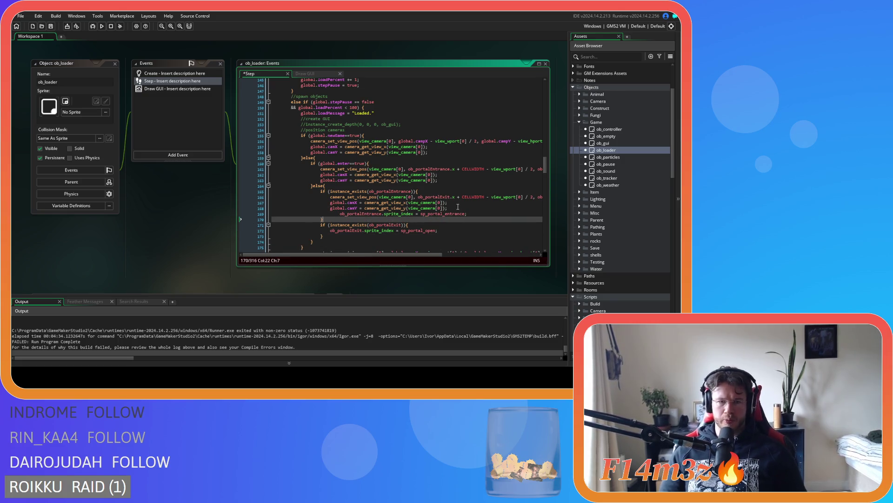
{"action": "left_click", "coordinate": [339, 214]}
{"action": "key", "text": "BackSpace"}
{"action": "key", "text": "ctrl+s"}
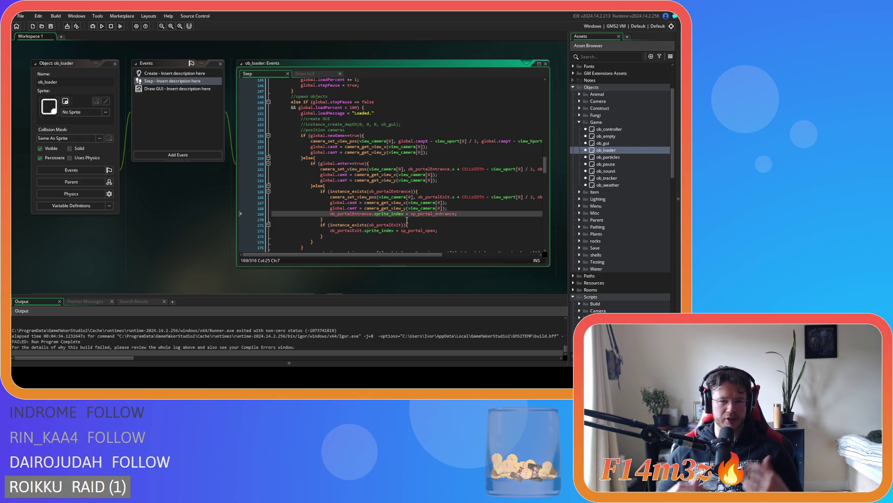
Step: Review the else branch's portal existence checks, sprite lines and camera positioning lines
{"action": "left_click", "coordinate": [379, 187]}
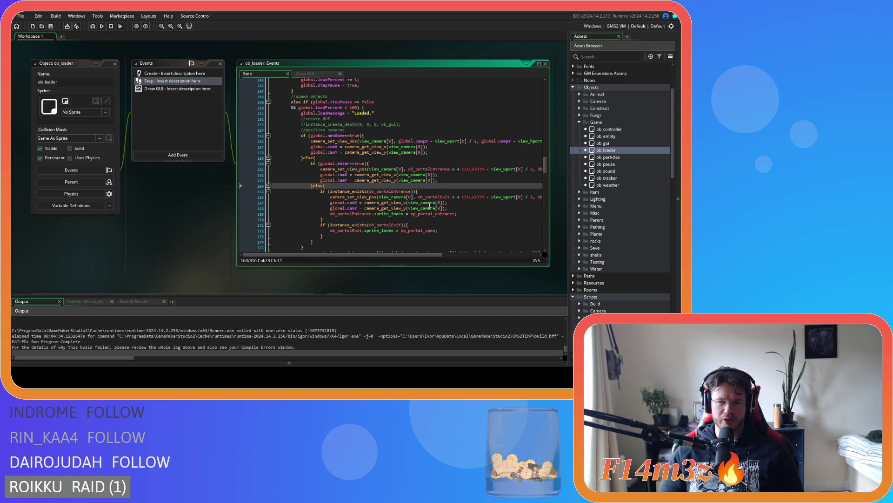
{"action": "left_click", "coordinate": [437, 192]}
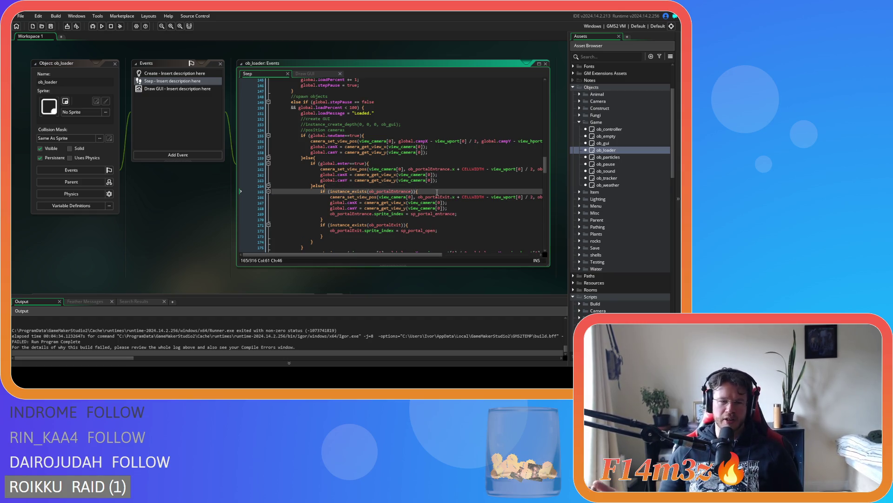
{"action": "left_click", "coordinate": [444, 219]}
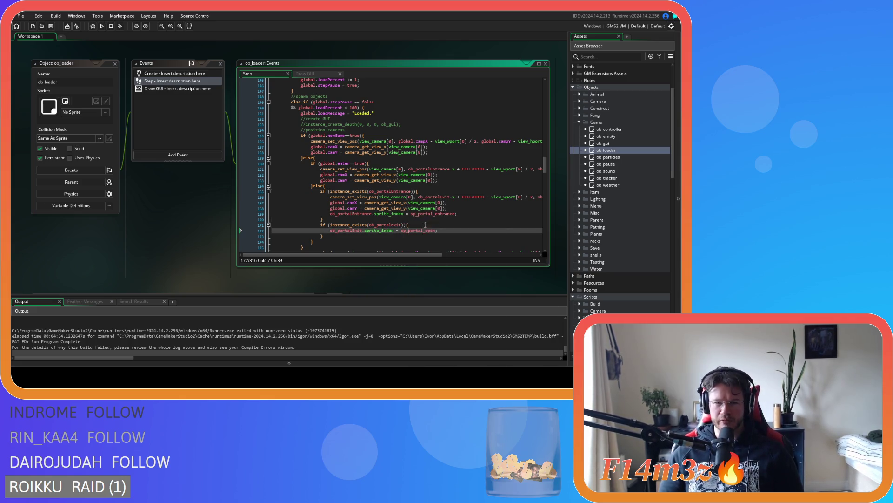
{"action": "key", "text": "Down"}
{"action": "key", "text": "Down"}
{"action": "left_click", "coordinate": [355, 235]}
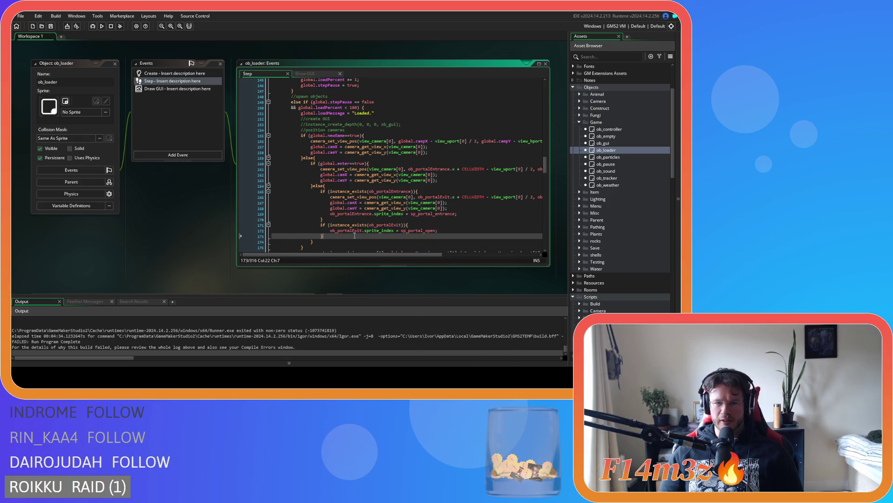
{"action": "left_click", "coordinate": [452, 222]}
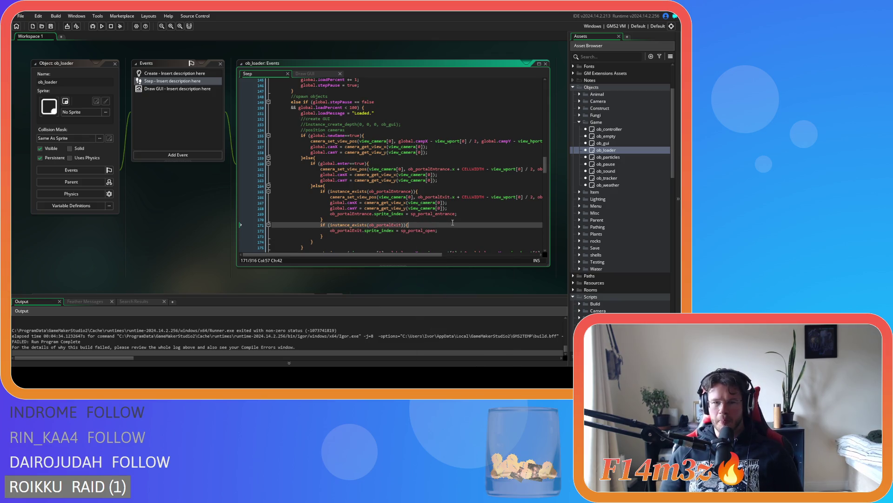
{"action": "left_click", "coordinate": [440, 191]}
{"action": "left_click", "coordinate": [458, 204]}
{"action": "left_click", "coordinate": [469, 217]}
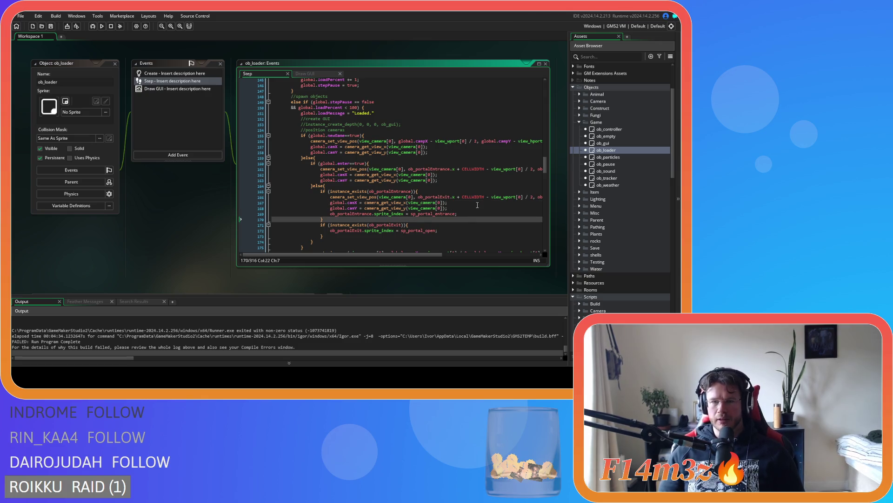
{"action": "left_click", "coordinate": [477, 205]}
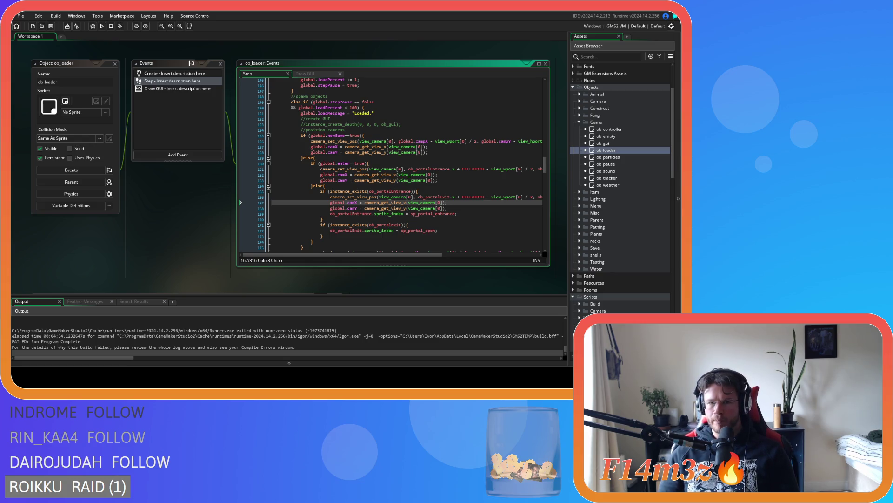
{"action": "left_click", "coordinate": [343, 191]}
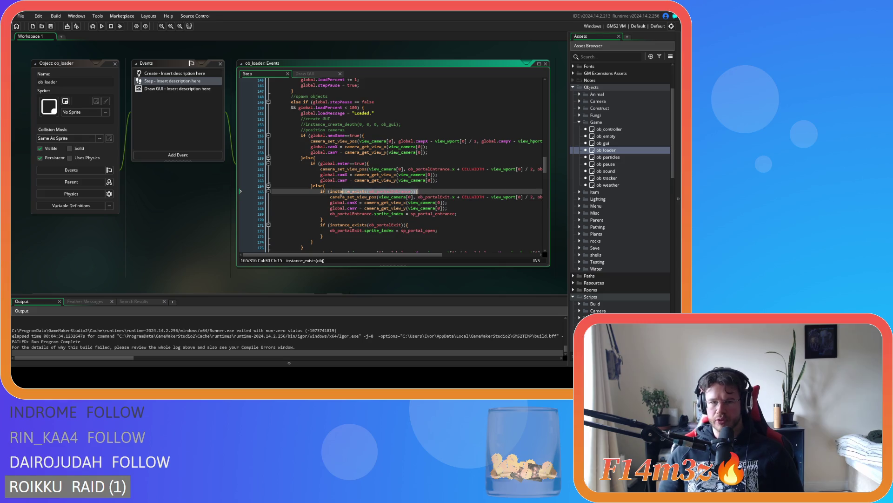
Step: Add a blank line after 'if (global.enter==true){' and take the ob_portalEntrance check line to copy
{"action": "left_click", "coordinate": [380, 163]}
{"action": "key", "text": "Return"}
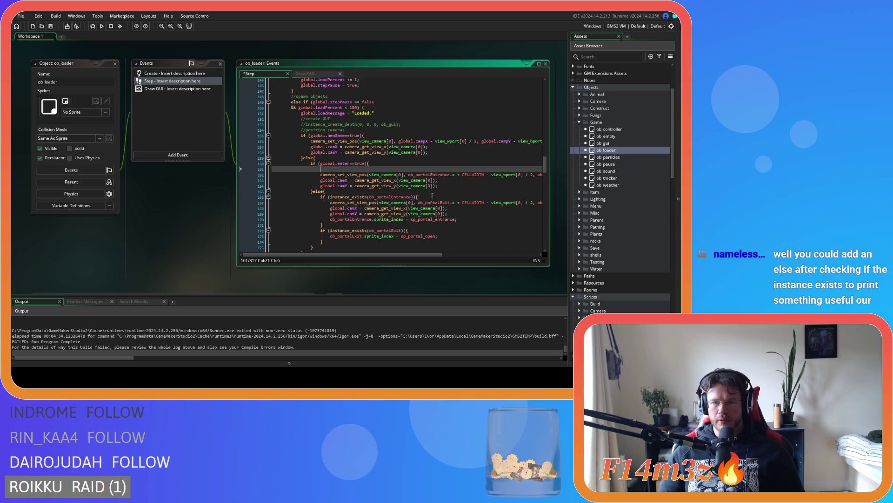
{"action": "mouse_move", "coordinate": [447, 221]}
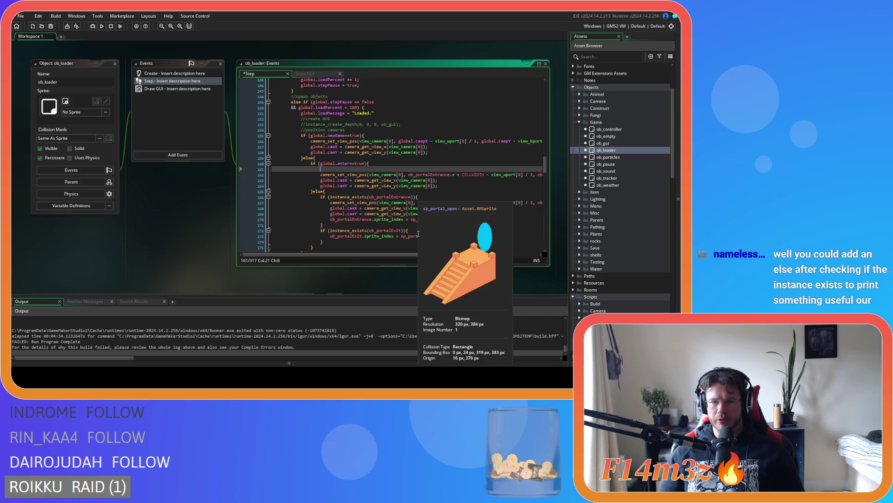
{"action": "mouse_move", "coordinate": [394, 230]}
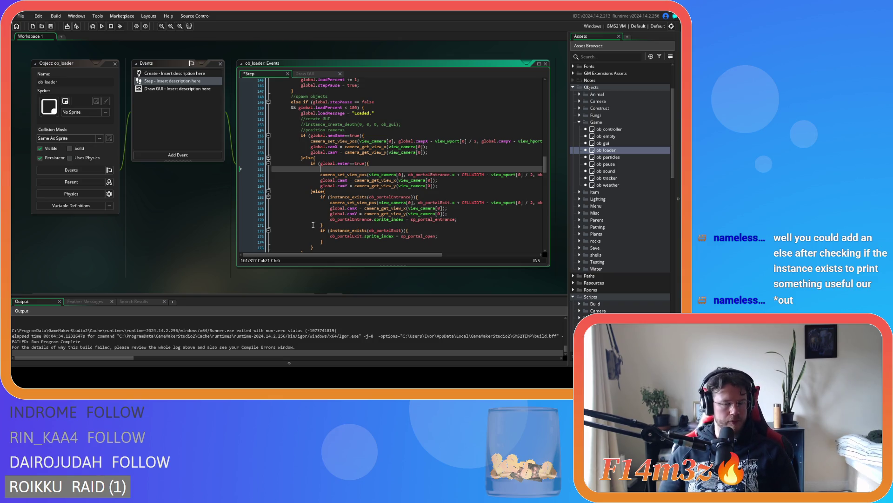
{"action": "left_click", "coordinate": [430, 197]}
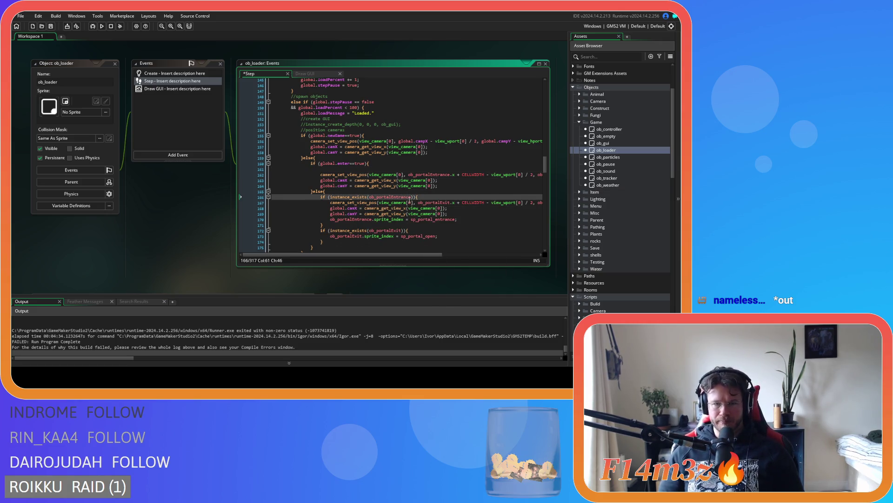
{"action": "left_click", "coordinate": [374, 169]}
Step: Paste the ob_portalEntrance check into the enter branch, indent its three camera lines, and close it
{"action": "key", "text": "ctrl+v"}
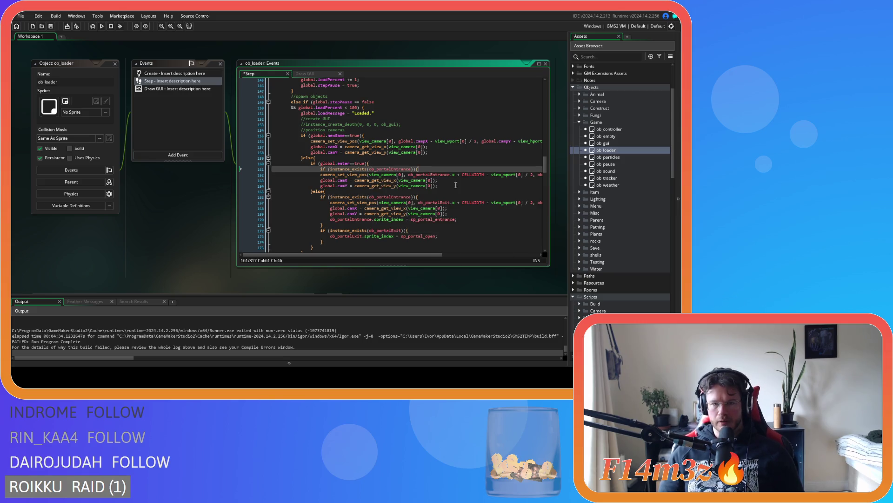
{"action": "left_click", "coordinate": [443, 185]}
{"action": "left_click_drag", "start_coordinate": [443, 184], "coordinate": [316, 176]}
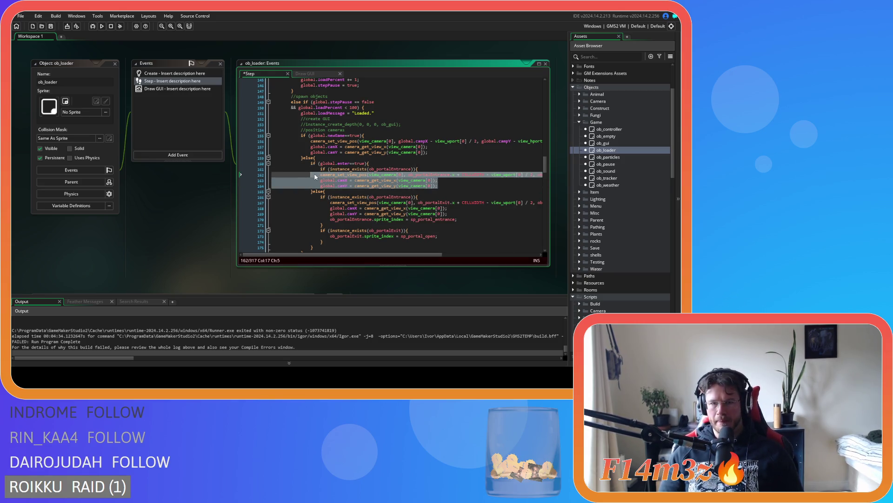
{"action": "key", "text": "Tab"}
{"action": "key", "text": "Right"}
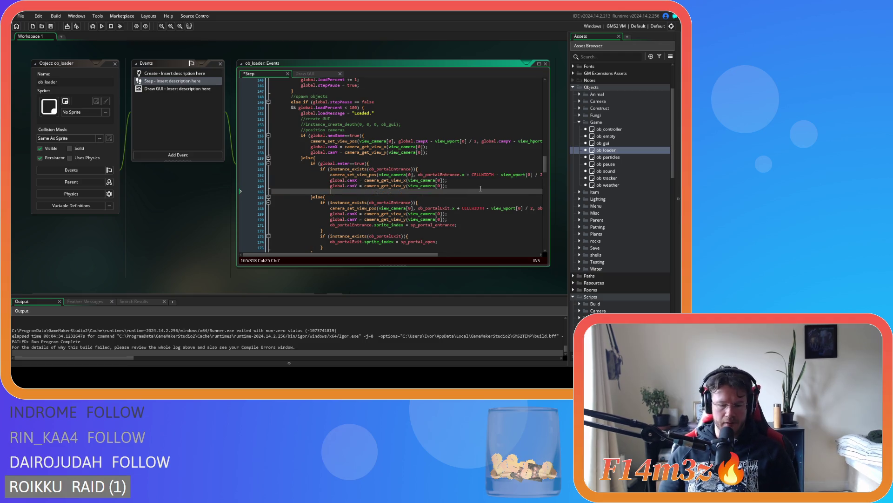
{"action": "key", "text": "Return"}
{"action": "type", "text": "}"}
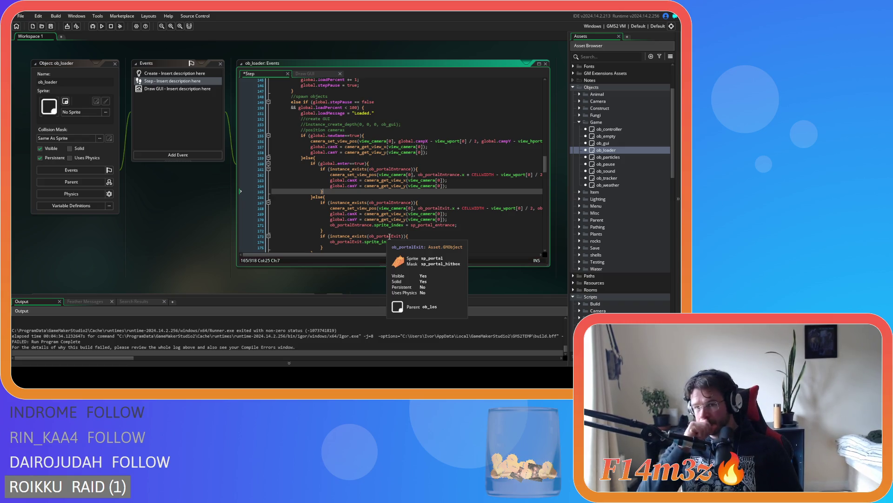
Step: Change the else branch's existence check to test ob_portalExit instead of ob_portalEntrance
{"action": "double_click", "coordinate": [390, 237]}
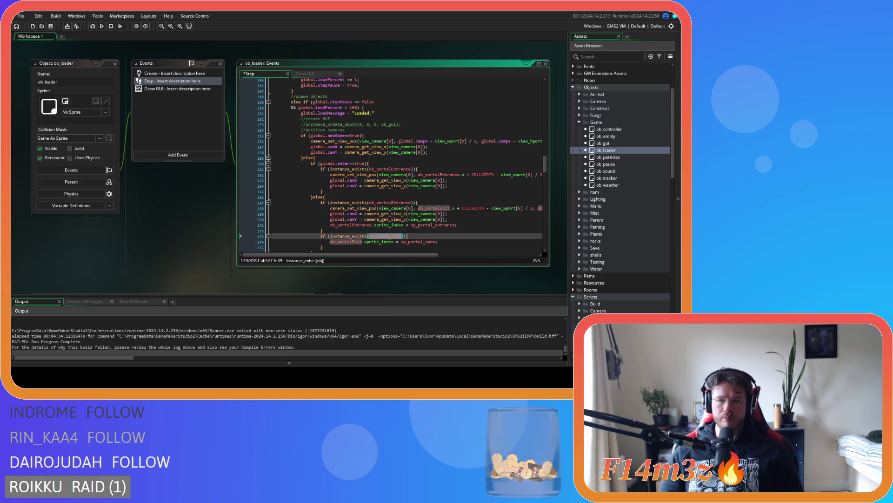
{"action": "double_click", "coordinate": [396, 203]}
{"action": "mouse_move", "coordinate": [398, 204]}
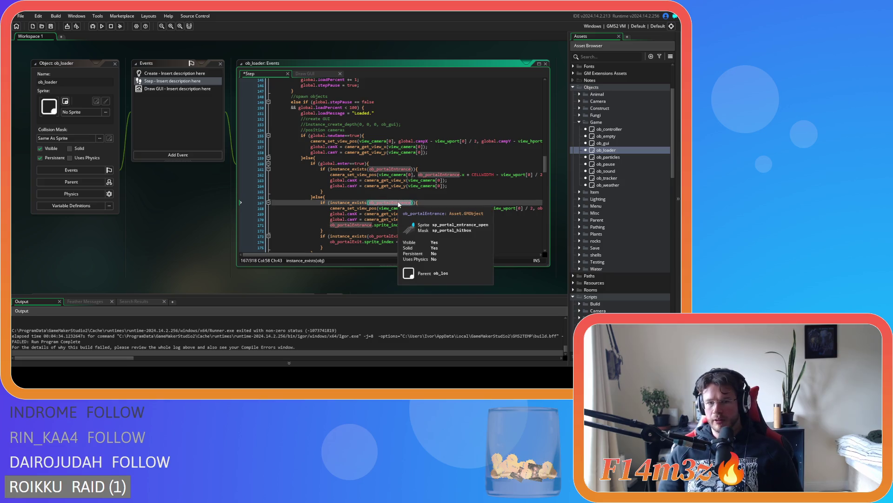
{"action": "key", "text": "ctrl+v"}
{"action": "double_click", "coordinate": [354, 226]}
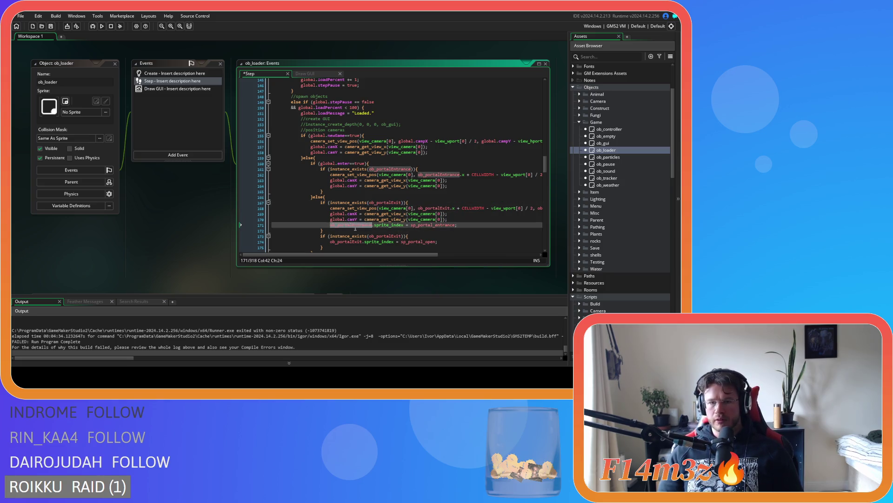
{"action": "key", "text": "ctrl+c"}
{"action": "double_click", "coordinate": [389, 202]}
{"action": "key", "text": "ctrl+v"}
{"action": "key", "text": "ctrl+z"}
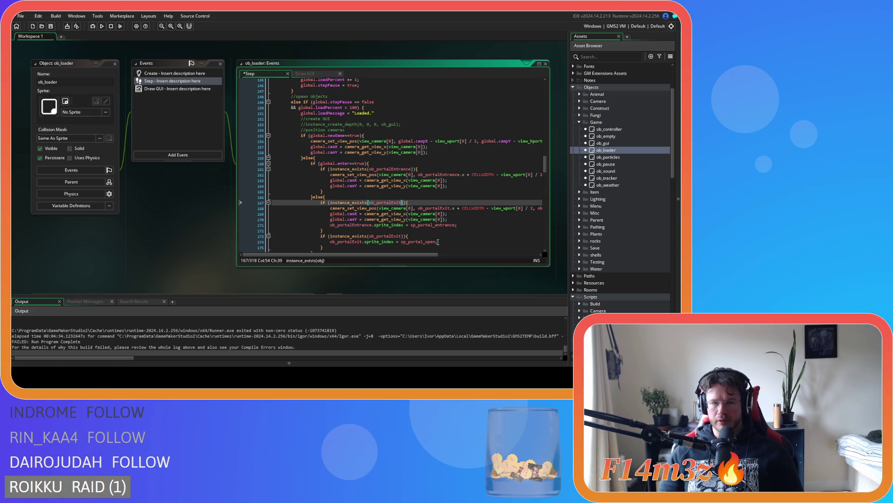
Step: Put the exit portal sprite change in the exit branch and remove the entrance sprite statement there
{"action": "left_click", "coordinate": [443, 240]}
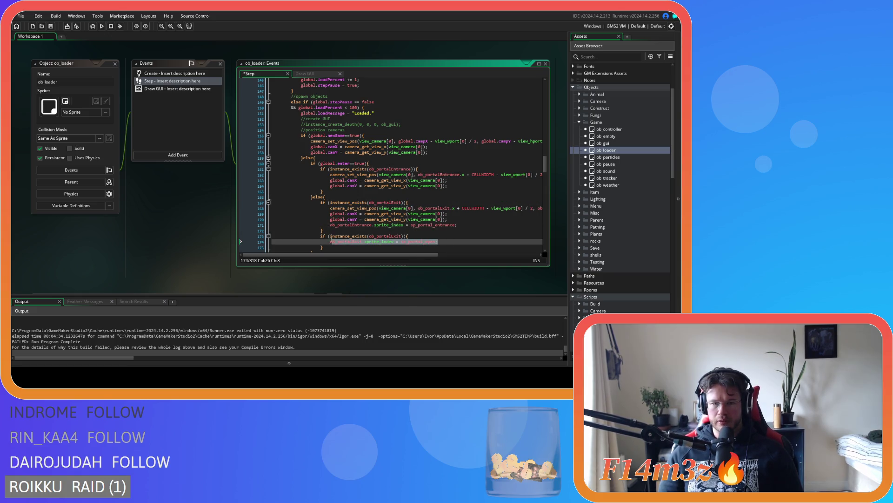
{"action": "left_click", "coordinate": [460, 220]}
{"action": "key", "text": "Return"}
{"action": "key", "text": "ctrl+v"}
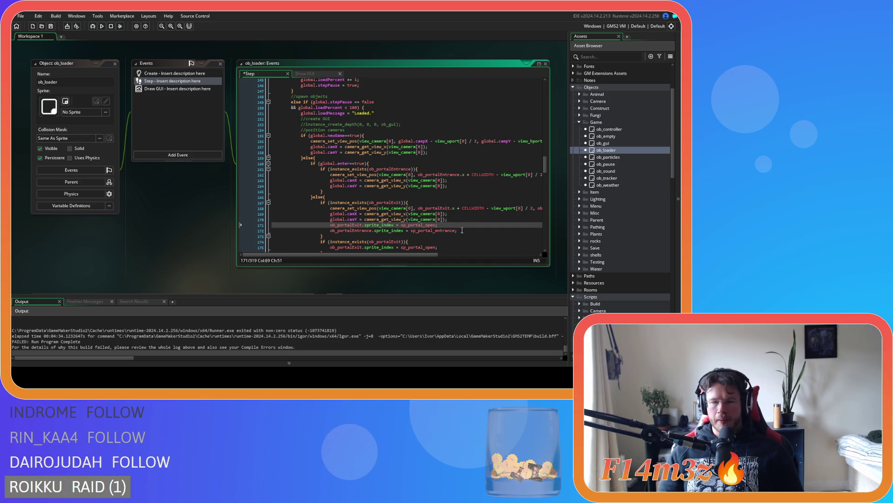
{"action": "left_click_drag", "start_coordinate": [458, 230], "coordinate": [329, 231]}
{"action": "key", "text": "BackSpace"}
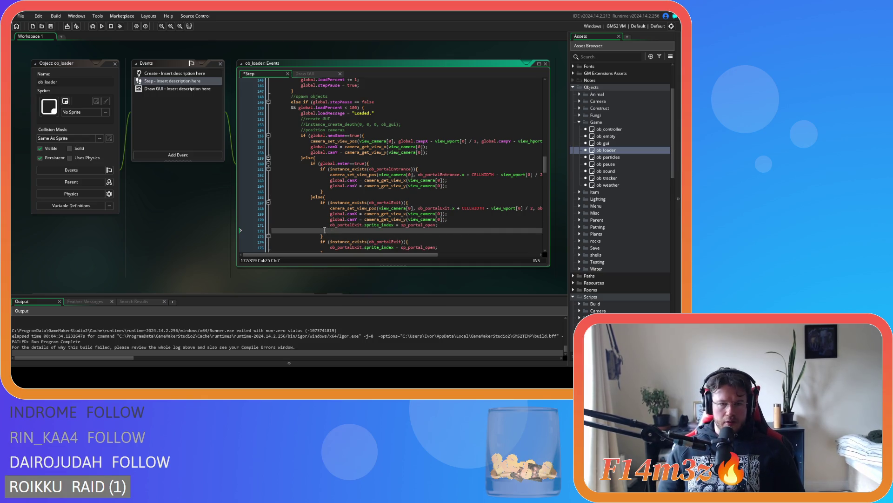
{"action": "key", "text": "shift+Delete"}
Step: Place the entrance sprite change in the last check, make it test ob_portalEntrance, and save
{"action": "scroll", "coordinate": [325, 230], "scroll_direction": "down", "scroll_amount": 2}
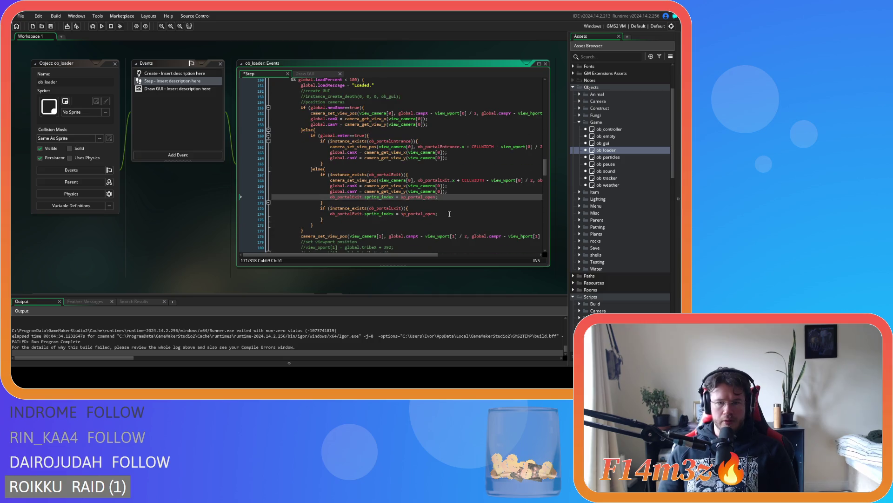
{"action": "left_click_drag", "start_coordinate": [437, 214], "coordinate": [345, 214]}
{"action": "key", "text": "ctrl+v"}
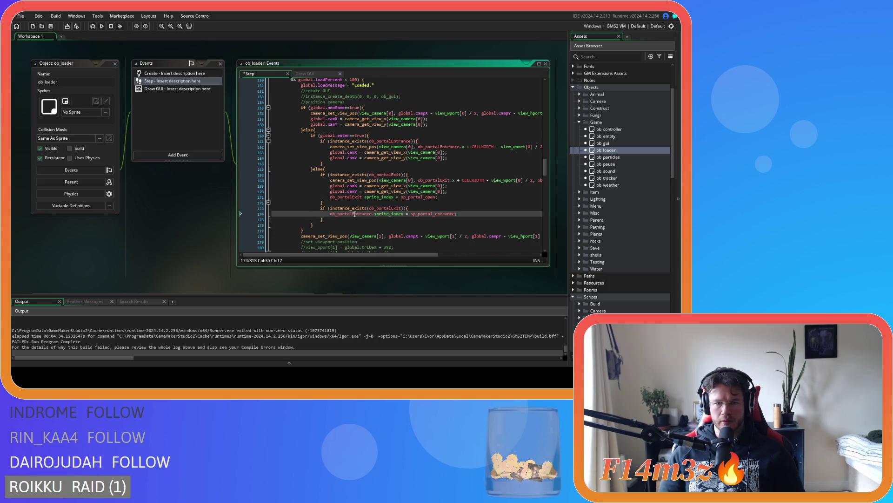
{"action": "double_click", "coordinate": [353, 213]}
{"action": "key", "text": "ctrl+c"}
{"action": "double_click", "coordinate": [389, 208]}
{"action": "key", "text": "ctrl+v"}
{"action": "left_click", "coordinate": [476, 216]}
{"action": "key", "text": "ctrl+s"}
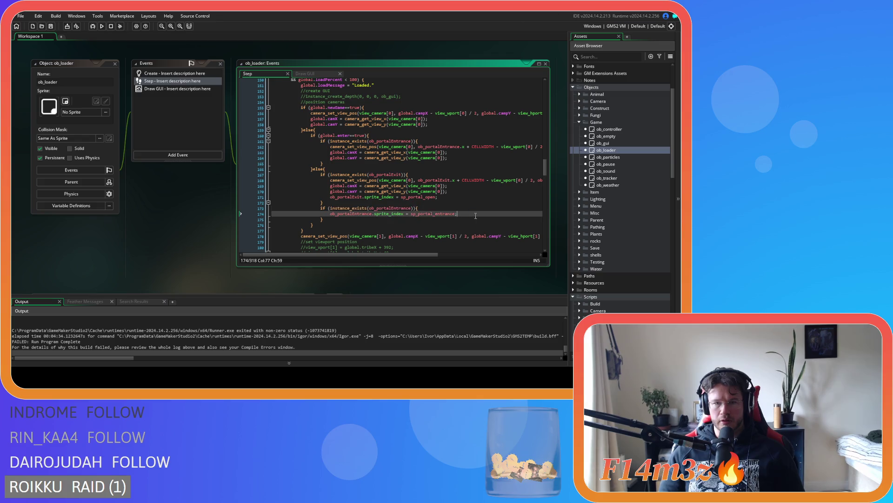
Step: Review the entrance and exit existence checks, then rebuild and run the game with F5
{"action": "key", "text": "Up"}
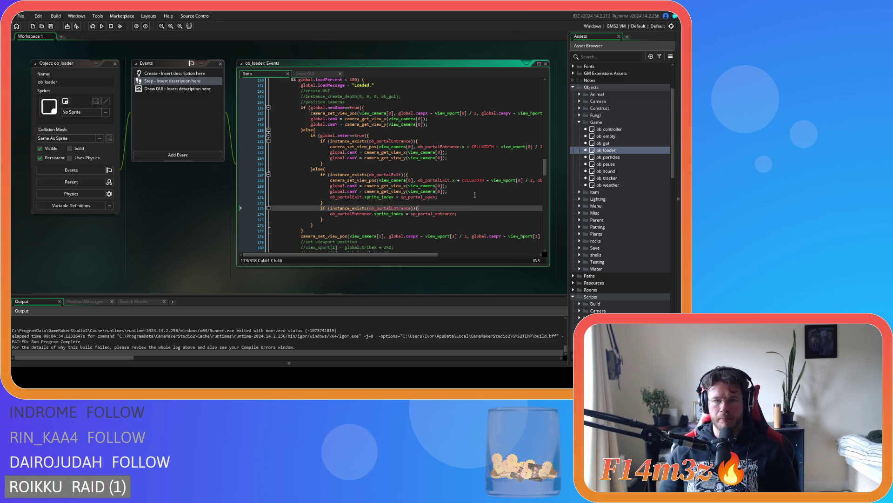
{"action": "key", "text": "Up"}
{"action": "key", "text": "Up"}
{"action": "key", "text": "Up"}
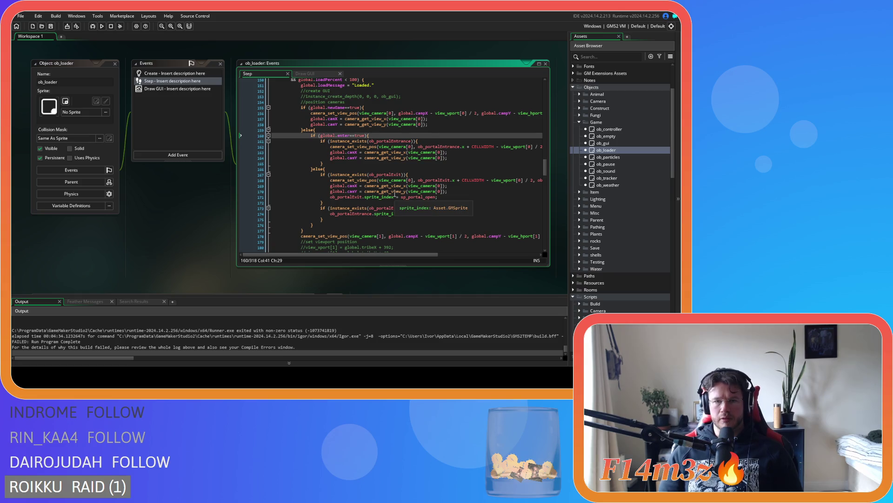
{"action": "left_click", "coordinate": [461, 157]}
{"action": "key", "text": "Up"}
{"action": "key", "text": "Up"}
{"action": "key", "text": "Up"}
{"action": "key", "text": "Down"}
{"action": "key", "text": "Down"}
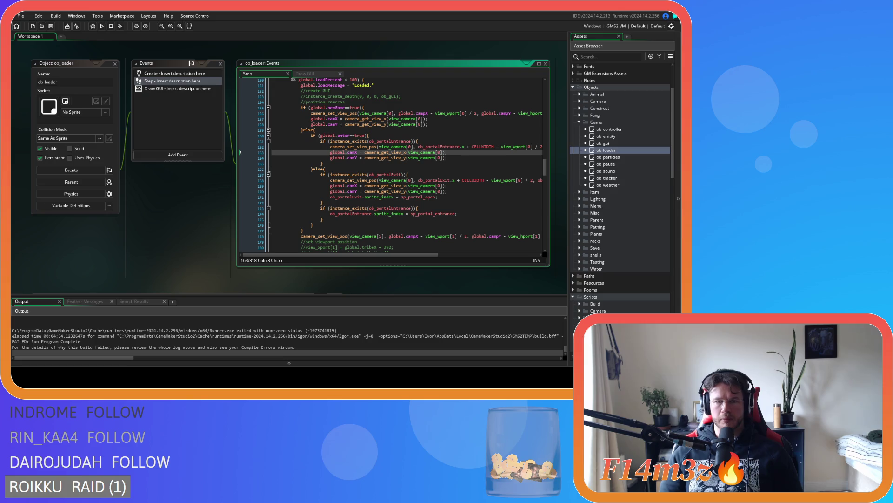
{"action": "key", "text": "Down"}
{"action": "key", "text": "Down"}
{"action": "key", "text": "Down"}
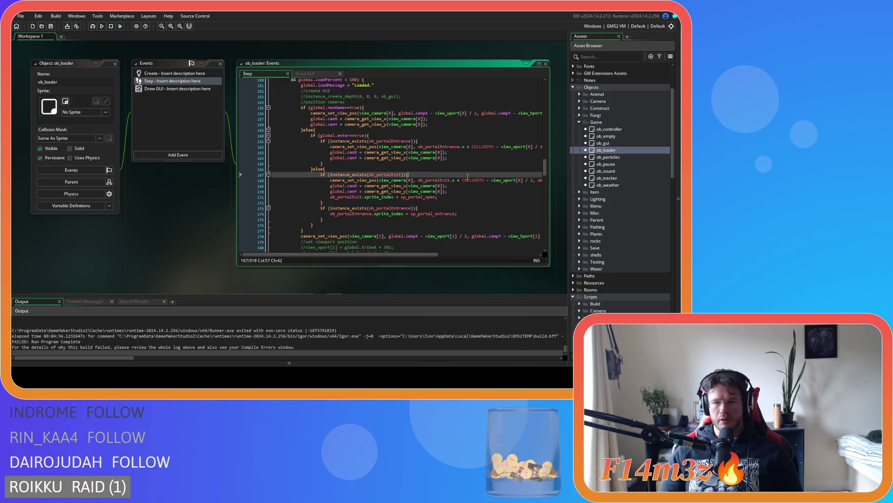
{"action": "left_click", "coordinate": [408, 197]}
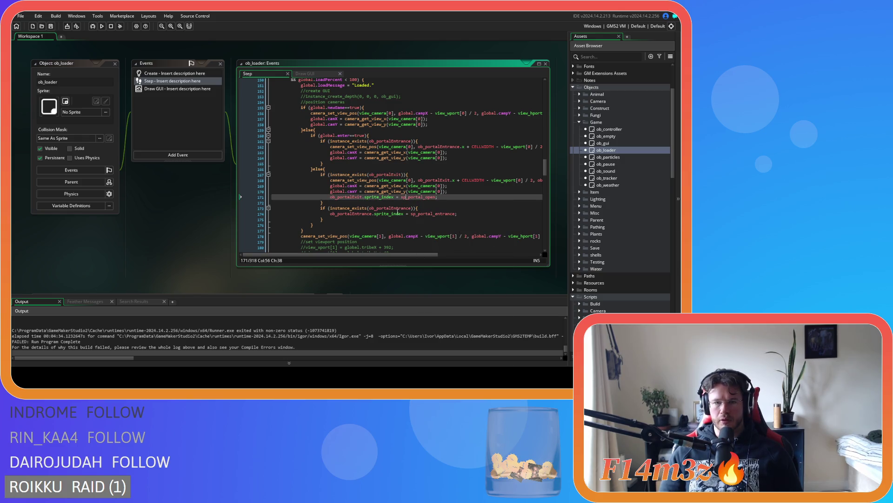
{"action": "mouse_move", "coordinate": [430, 215]}
{"action": "left_click", "coordinate": [485, 214]}
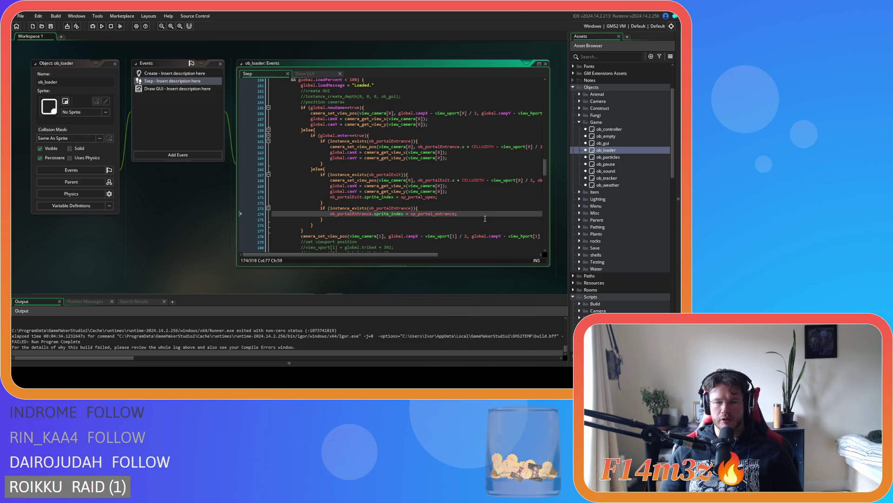
{"action": "scroll", "coordinate": [485, 218], "scroll_direction": "down", "scroll_amount": 5}
{"action": "key", "text": "F5"}
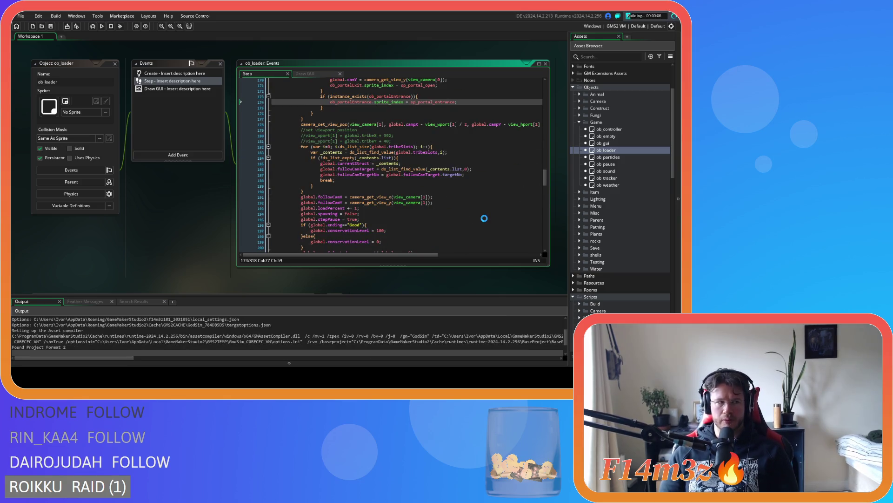